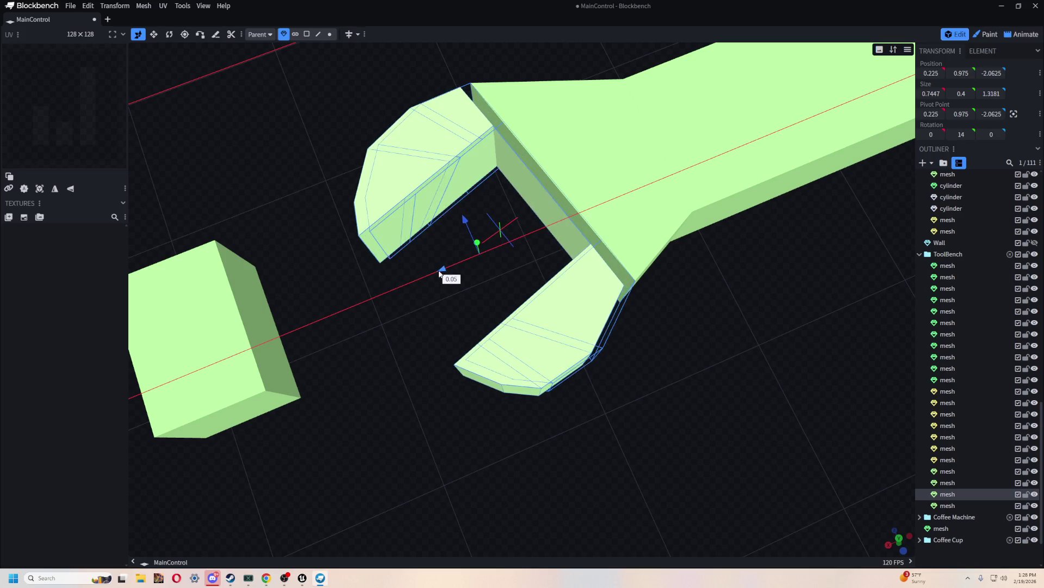
Inspect the jaw gap in Vertex and Face modes, selecting the inner gap face and an upper-jaw triangle.
{"action": "left_click_drag", "start_coordinate": [316, 77], "coordinate": [355, 54]}
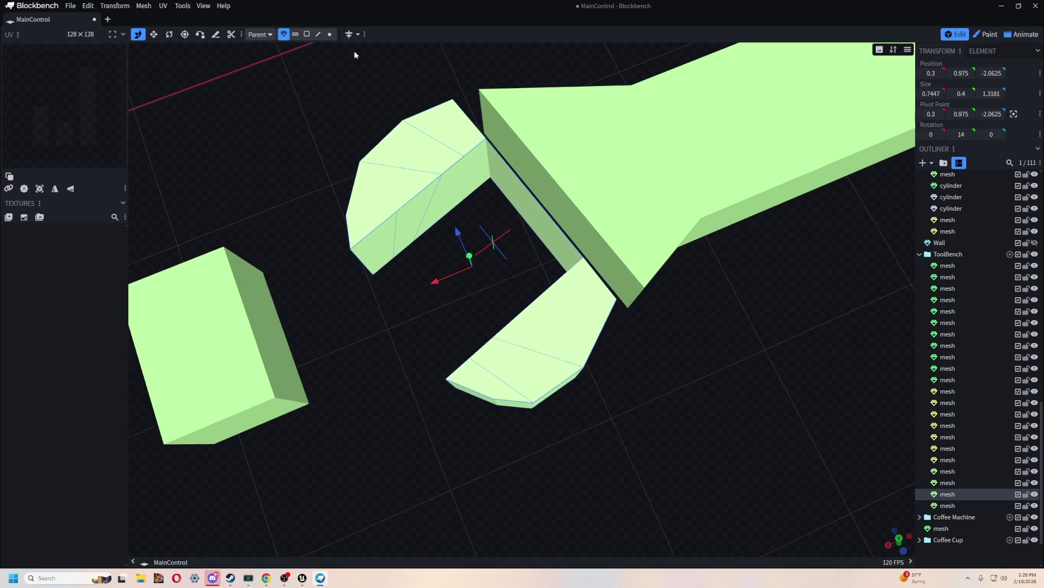
{"action": "left_click", "coordinate": [329, 34]}
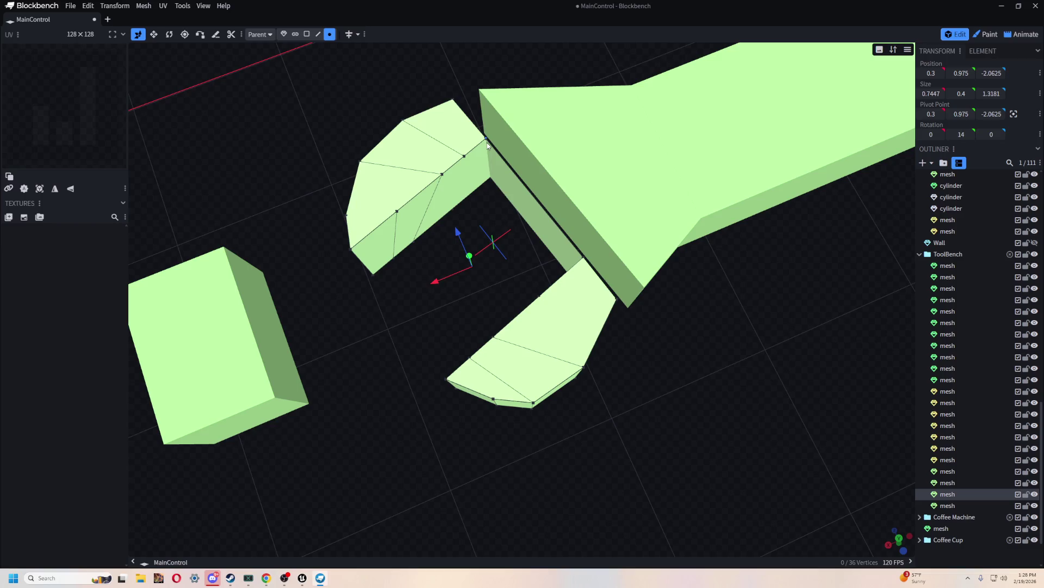
{"action": "left_click_drag", "start_coordinate": [498, 148], "coordinate": [430, 154]}
{"action": "left_click", "coordinate": [306, 34]}
{"action": "left_click", "coordinate": [478, 204]}
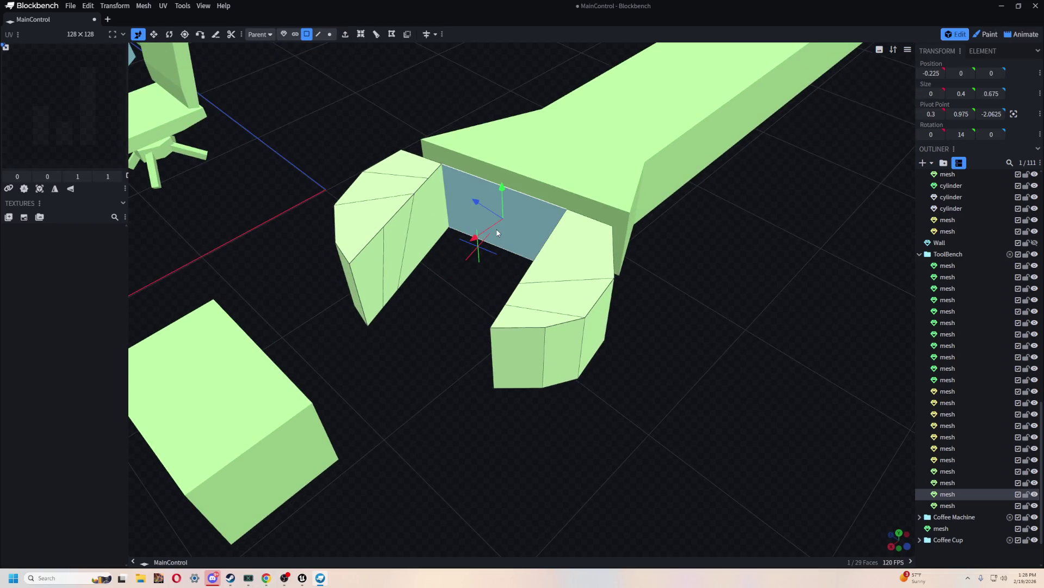
{"action": "left_click_drag", "start_coordinate": [707, 367], "coordinate": [622, 379]}
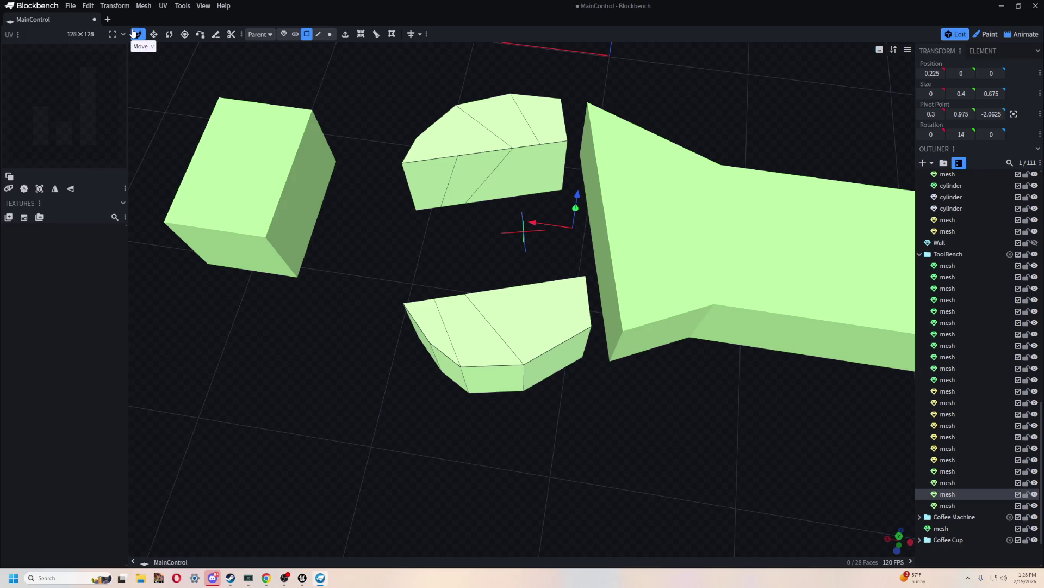
{"action": "left_click", "coordinate": [449, 139]}
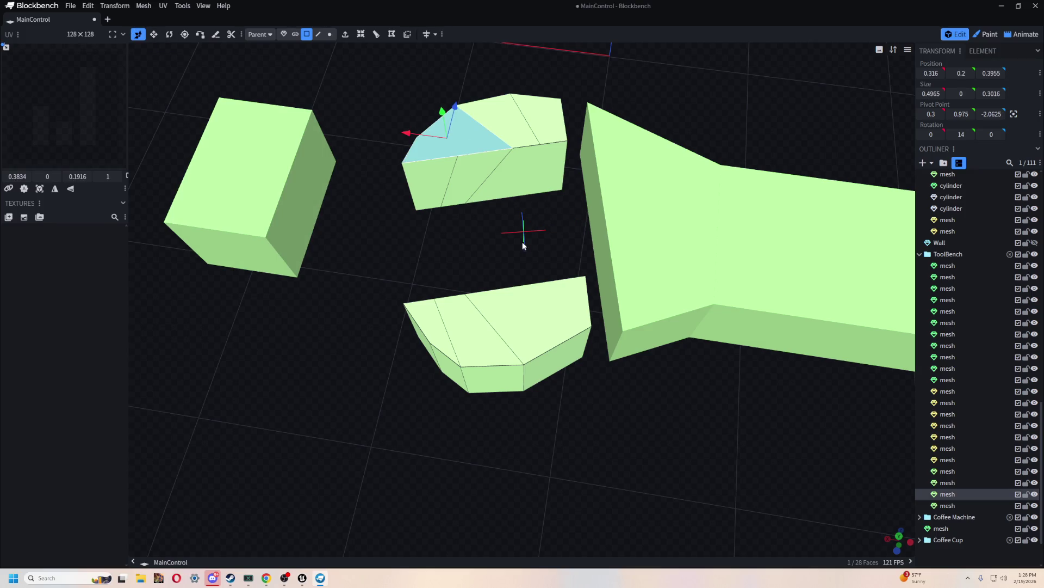
{"action": "left_click", "coordinate": [284, 33]}
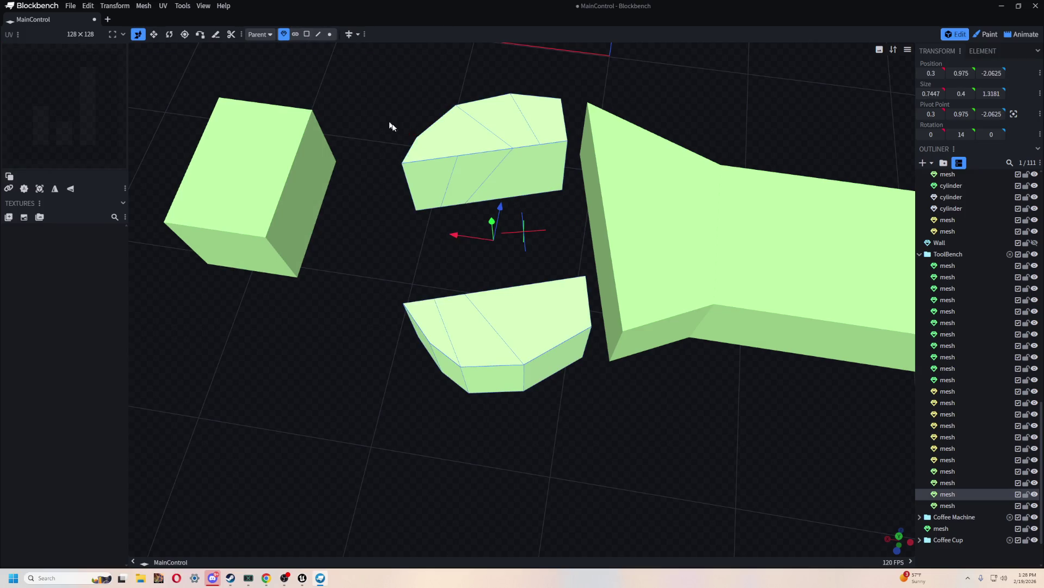
{"action": "left_click_drag", "start_coordinate": [455, 235], "coordinate": [482, 234]}
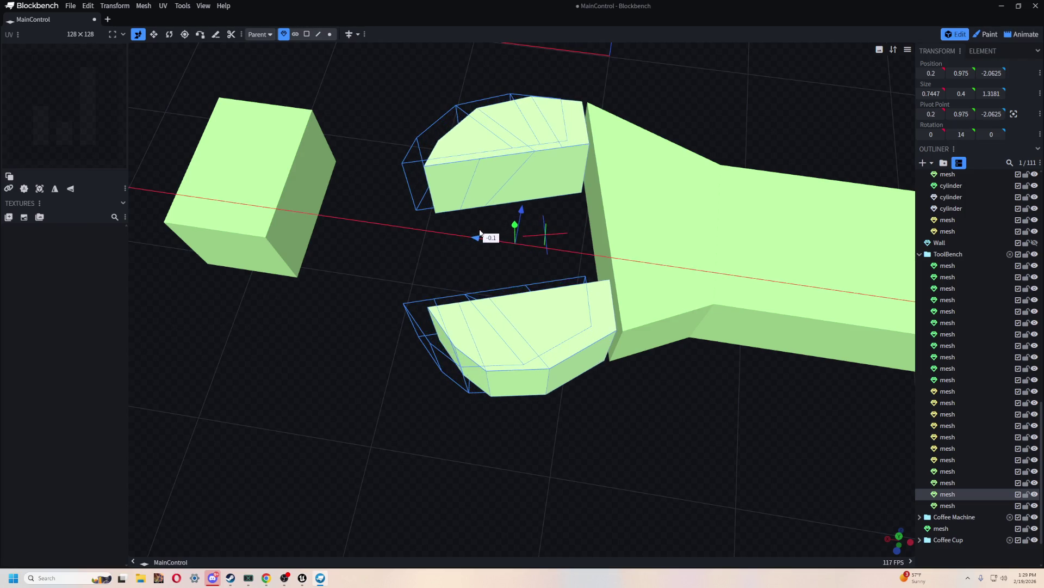
{"action": "left_click_drag", "start_coordinate": [467, 278], "coordinate": [455, 269]}
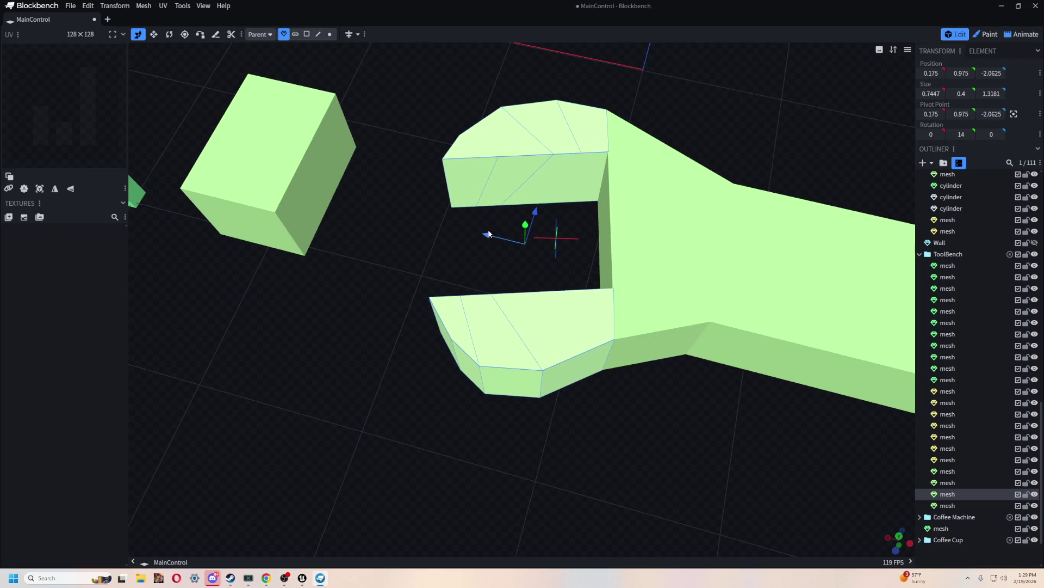
{"action": "left_click_drag", "start_coordinate": [498, 234], "coordinate": [482, 230]}
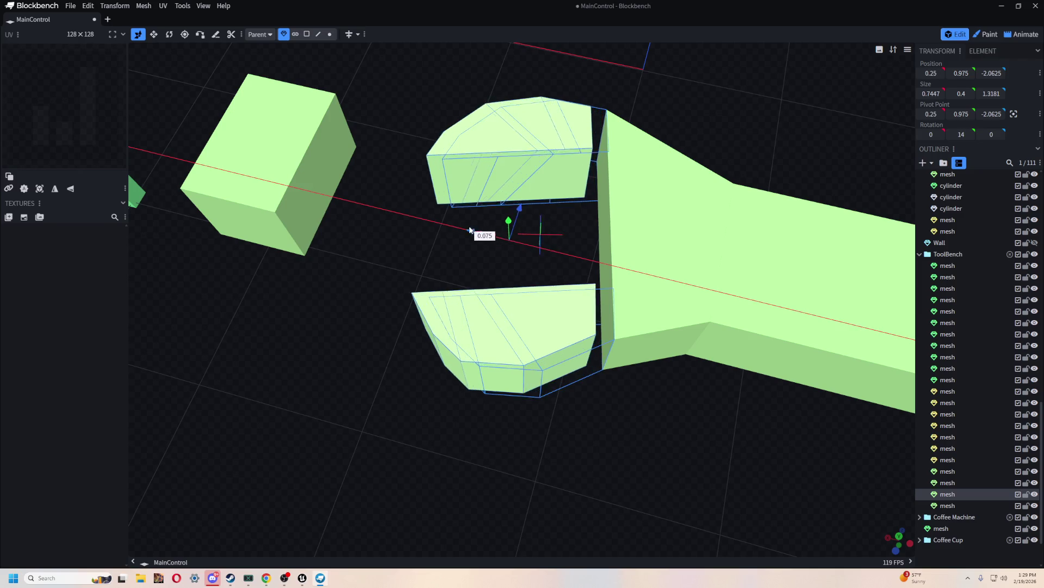
{"action": "left_click", "coordinate": [330, 34]}
{"action": "mouse_move", "coordinate": [367, 260]}
{"action": "left_mouse_down"}
{"action": "mouse_move", "coordinate": [598, 427]}
{"action": "mouse_move", "coordinate": [592, 306]}
{"action": "left_mouse_up"}
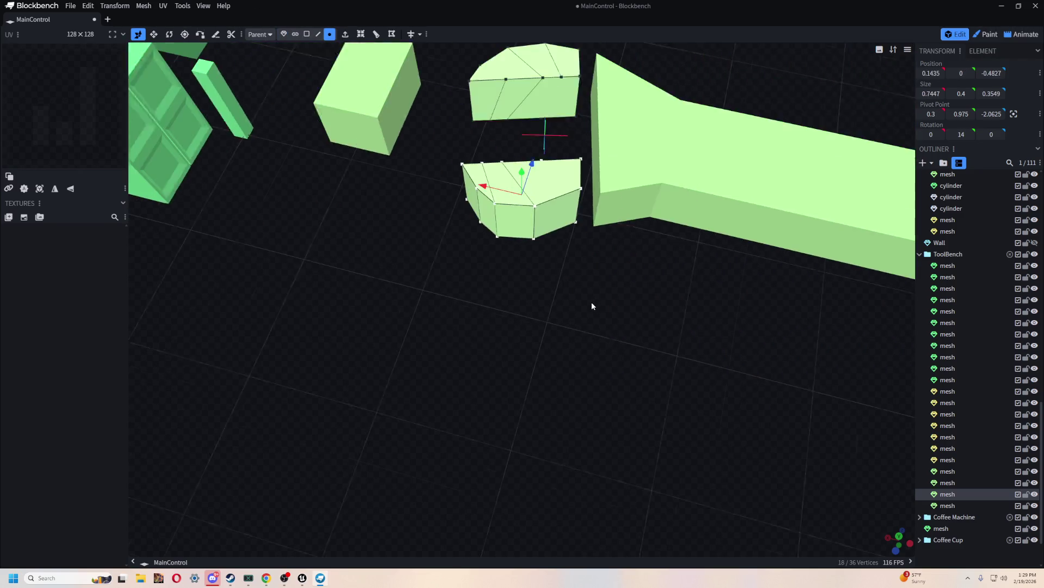
{"action": "key", "text": "Tab"}
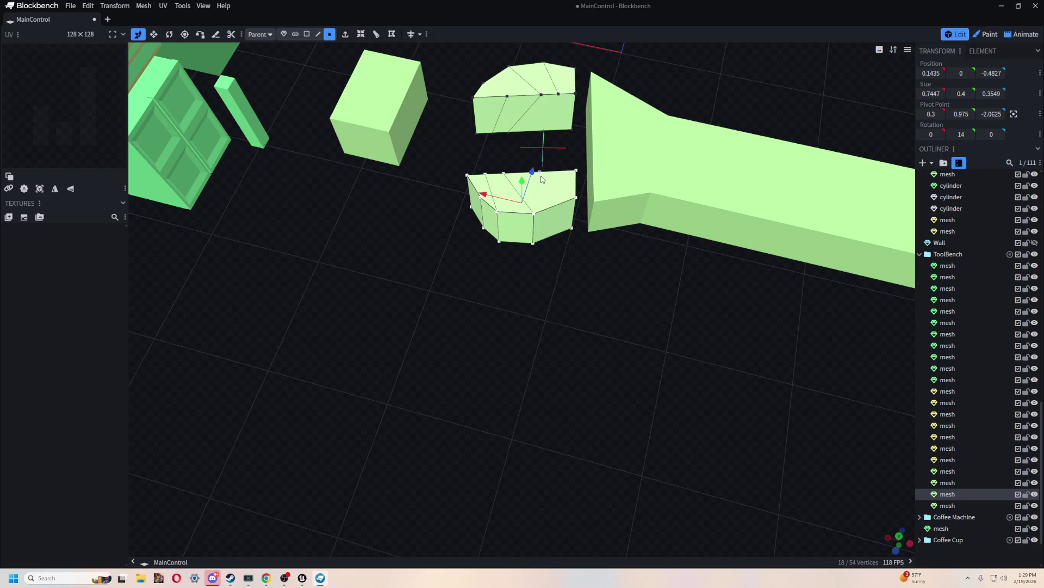
{"action": "left_click_drag", "start_coordinate": [533, 174], "coordinate": [506, 256]}
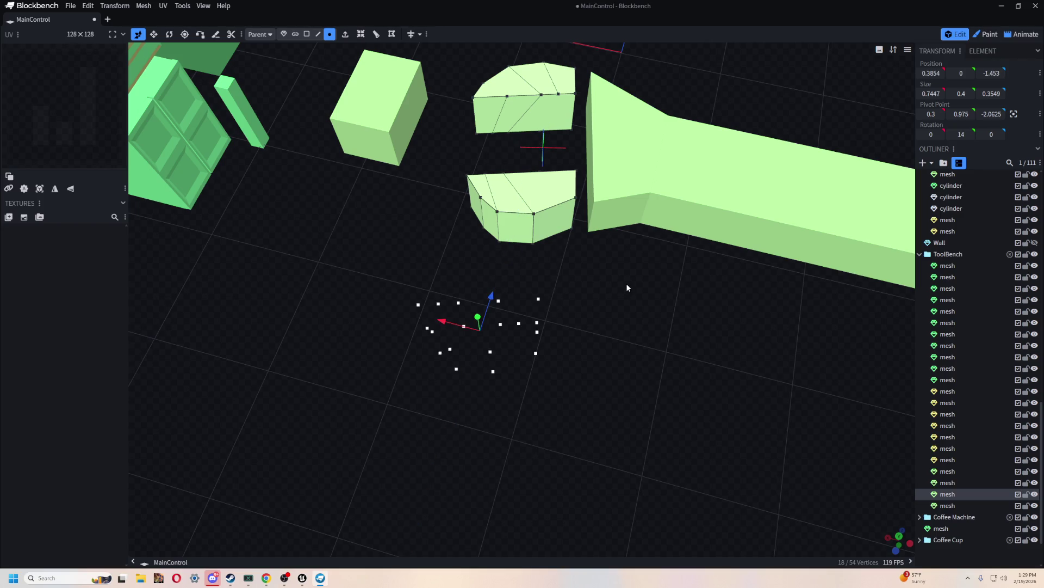
{"action": "key", "text": "ctrl+z"}
{"action": "left_click", "coordinate": [569, 319]}
{"action": "scroll", "coordinate": [581, 308], "scroll_direction": "up", "scroll_amount": 3}
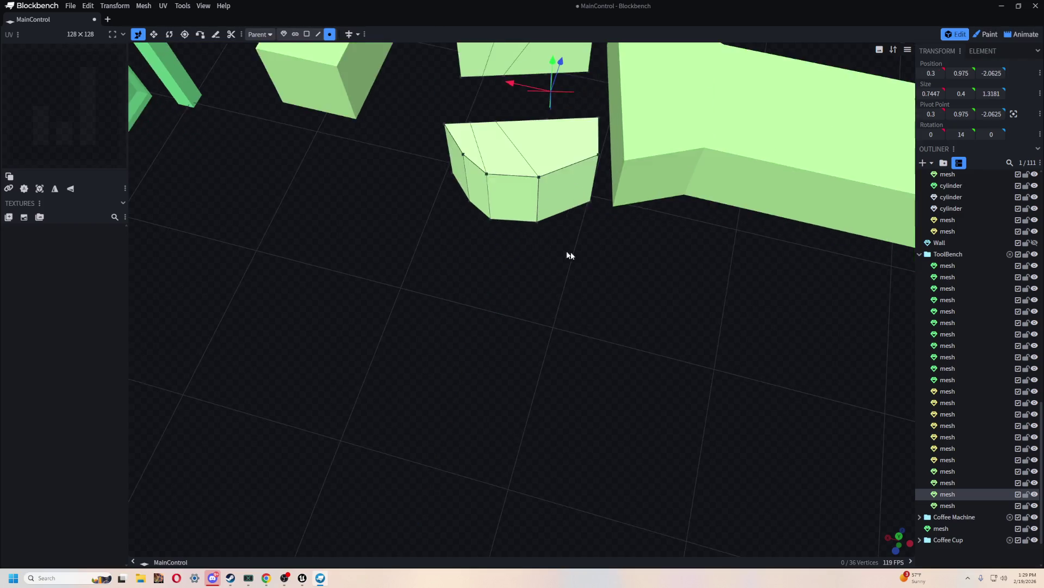
{"action": "right_click_drag", "start_coordinate": [570, 251], "coordinate": [579, 382]}
{"action": "left_click", "coordinate": [283, 33]}
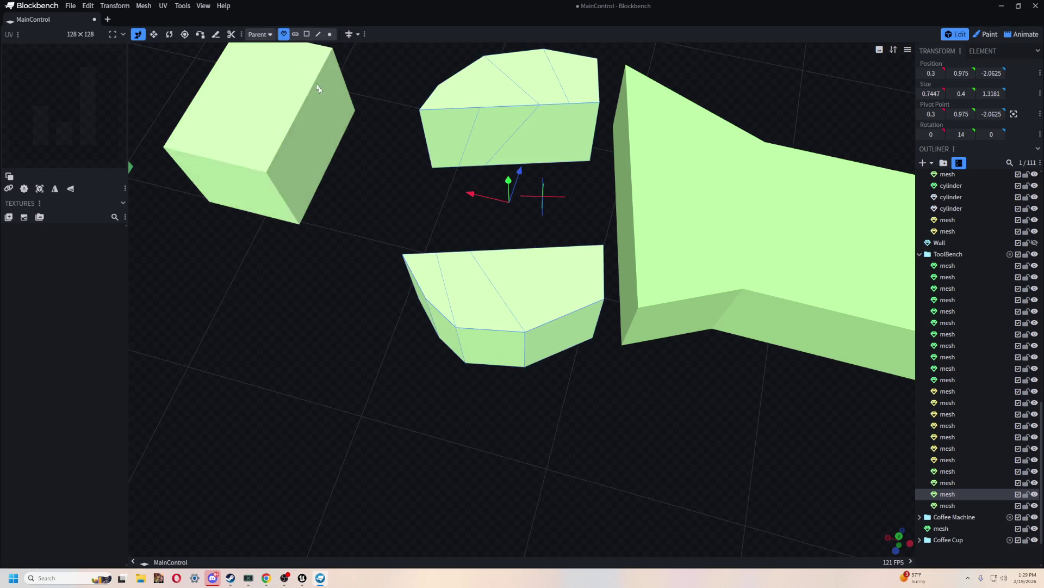
Duplicate the lower jaw piece in Cluster mode and drag the copy far down and left.
{"action": "left_click", "coordinate": [295, 34]}
{"action": "left_click_drag", "start_coordinate": [361, 222], "coordinate": [606, 389]}
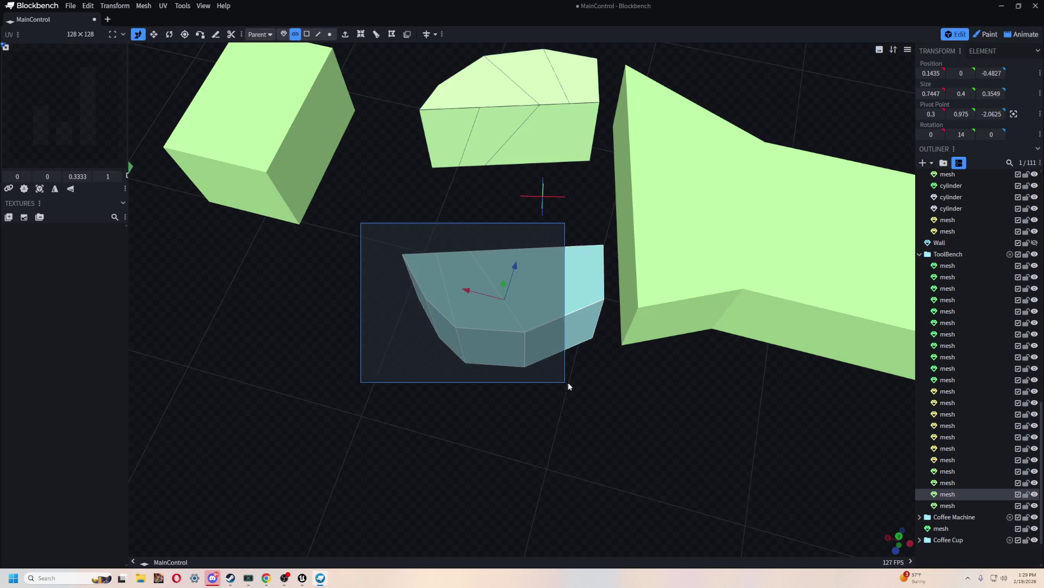
{"action": "scroll", "coordinate": [581, 405], "scroll_direction": "down", "scroll_amount": 2}
{"action": "right_click", "coordinate": [545, 295]}
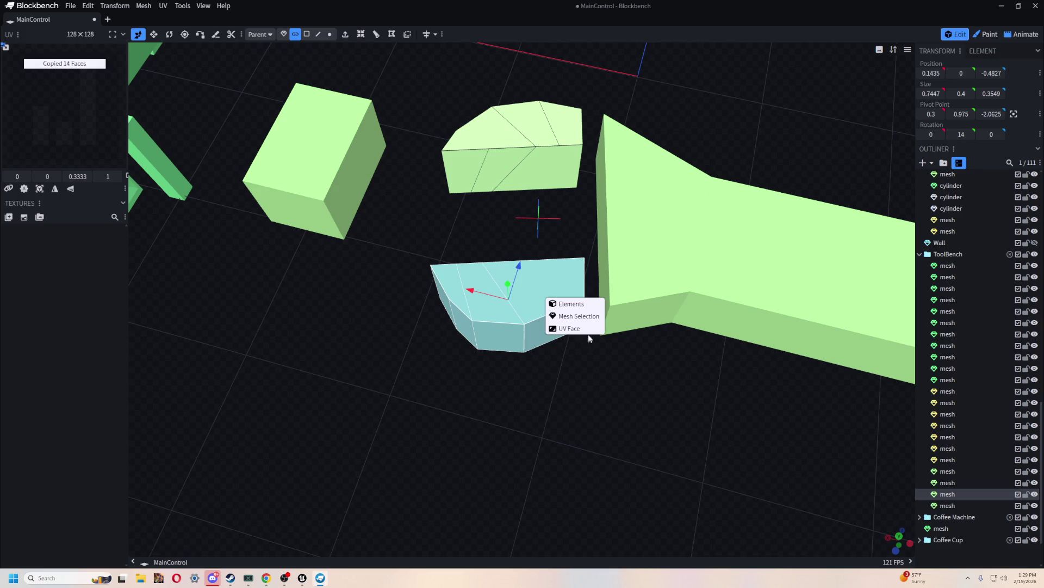
{"action": "left_click", "coordinate": [572, 311]}
{"action": "left_click_drag", "start_coordinate": [519, 266], "coordinate": [490, 390]}
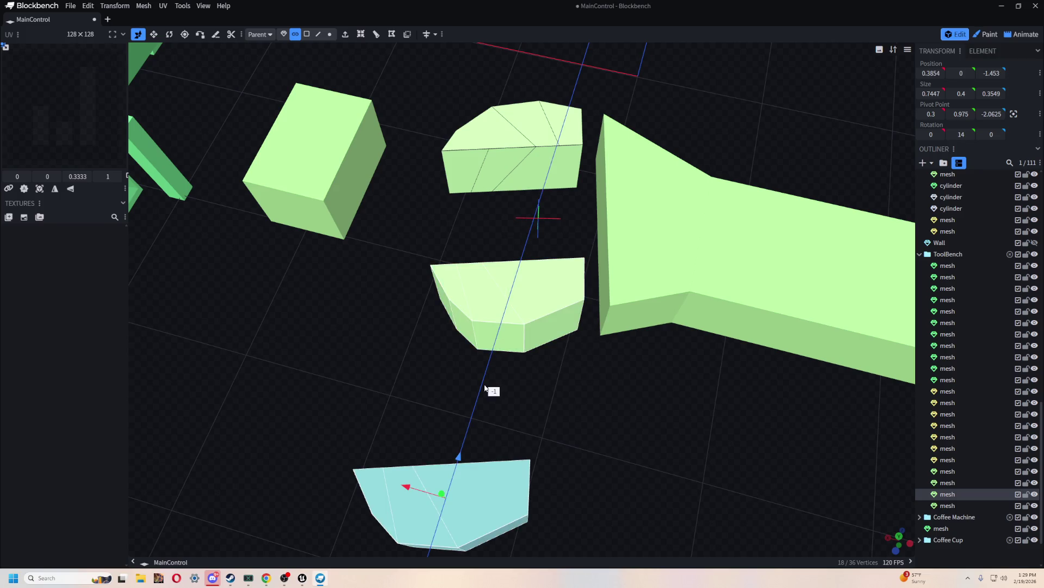
{"action": "scroll", "coordinate": [590, 412], "scroll_direction": "up", "scroll_amount": 2}
Delete the original lower jaw piece and reselect the relocated copy.
{"action": "left_click_drag", "start_coordinate": [380, 244], "coordinate": [569, 379]}
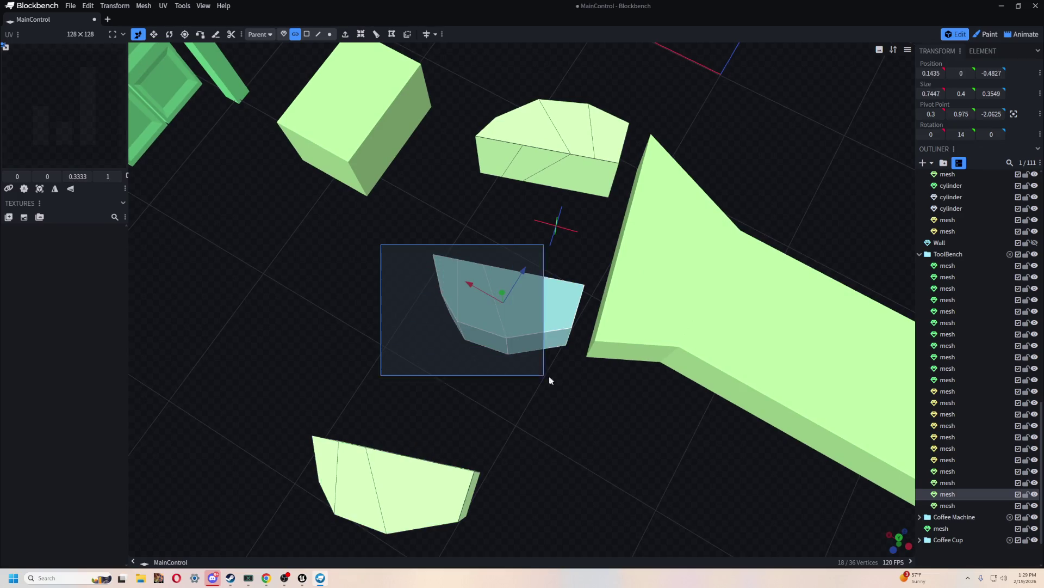
{"action": "key", "text": "Delete"}
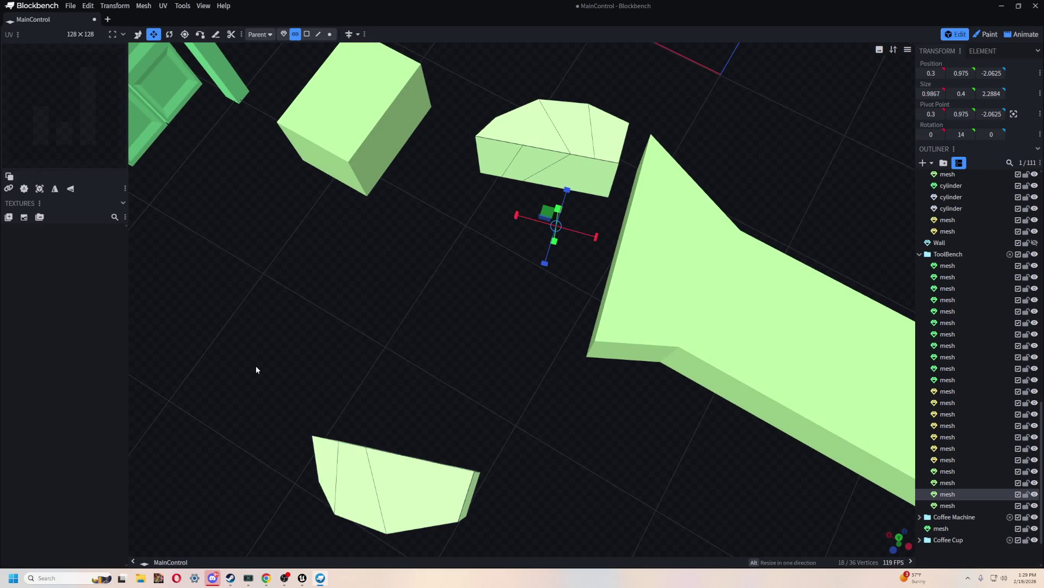
{"action": "mouse_move", "coordinate": [257, 366]}
{"action": "left_mouse_down"}
{"action": "mouse_move", "coordinate": [310, 415]}
{"action": "mouse_move", "coordinate": [511, 303]}
{"action": "mouse_move", "coordinate": [330, 433]}
{"action": "left_mouse_up"}
{"action": "mouse_move", "coordinate": [291, 396]}
{"action": "left_mouse_down"}
{"action": "mouse_move", "coordinate": [522, 532]}
{"action": "mouse_move", "coordinate": [558, 475]}
{"action": "left_mouse_up"}
{"action": "left_click", "coordinate": [284, 33]}
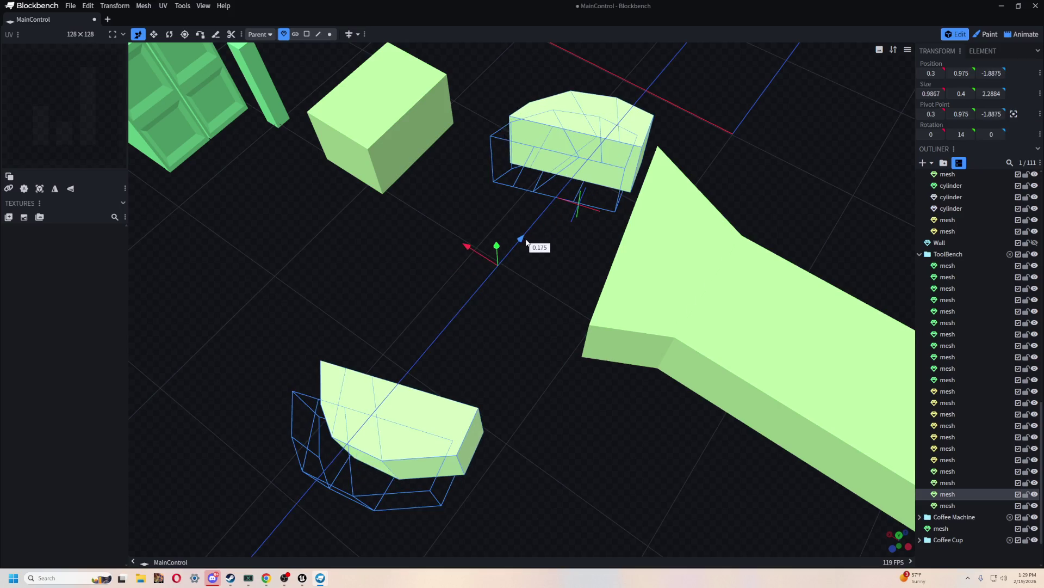
Undo the last two jaw edits, then copy the left jaw piece's 28 faces in Cluster mode.
{"action": "left_click_drag", "start_coordinate": [494, 262], "coordinate": [474, 415]}
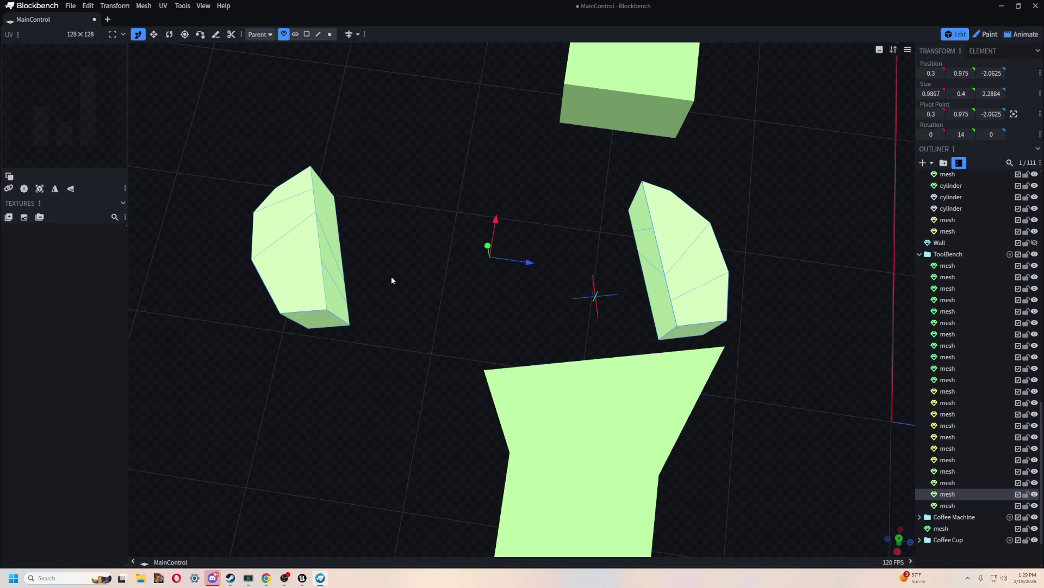
{"action": "key", "text": "ctrl+z"}
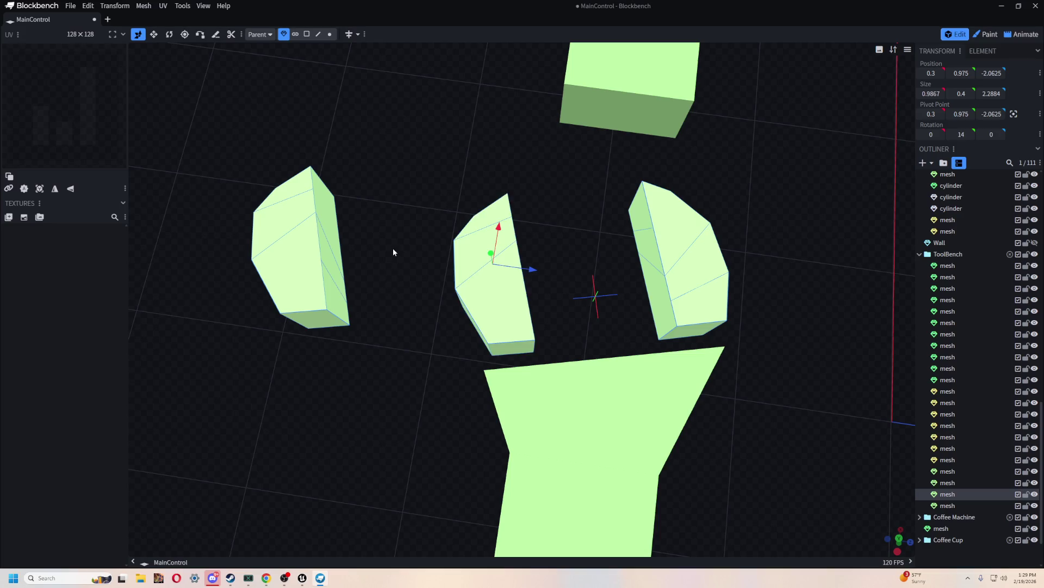
{"action": "key", "text": "ctrl+z"}
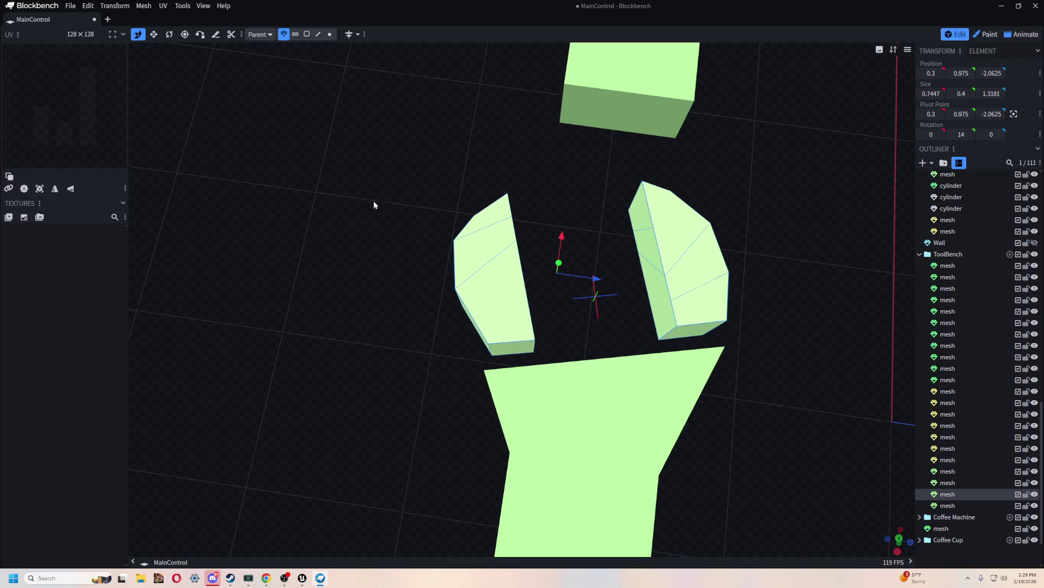
{"action": "left_click_drag", "start_coordinate": [422, 189], "coordinate": [543, 352]}
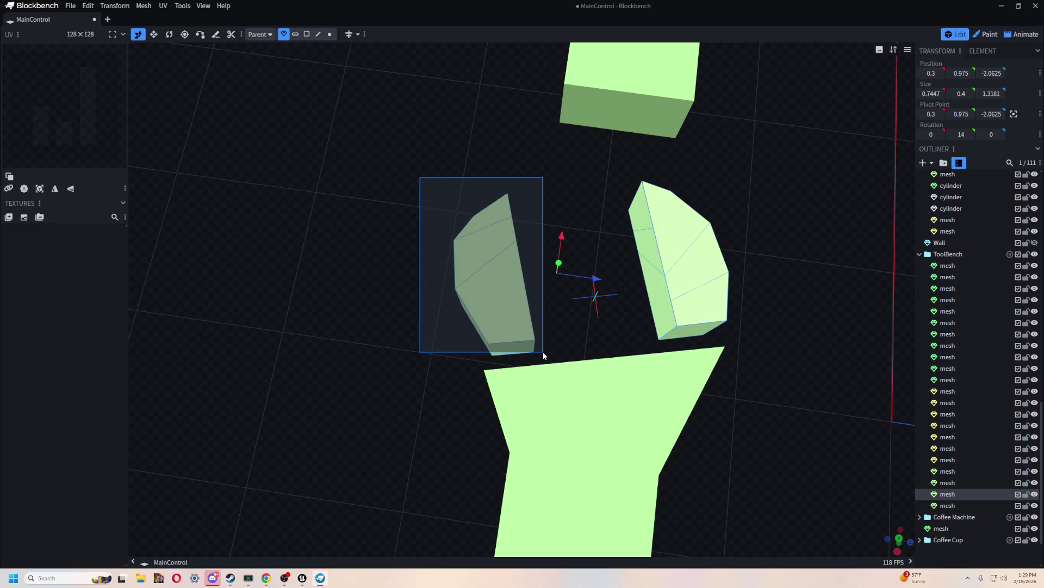
{"action": "left_click", "coordinate": [294, 34]}
{"action": "left_click_drag", "start_coordinate": [396, 172], "coordinate": [546, 367]}
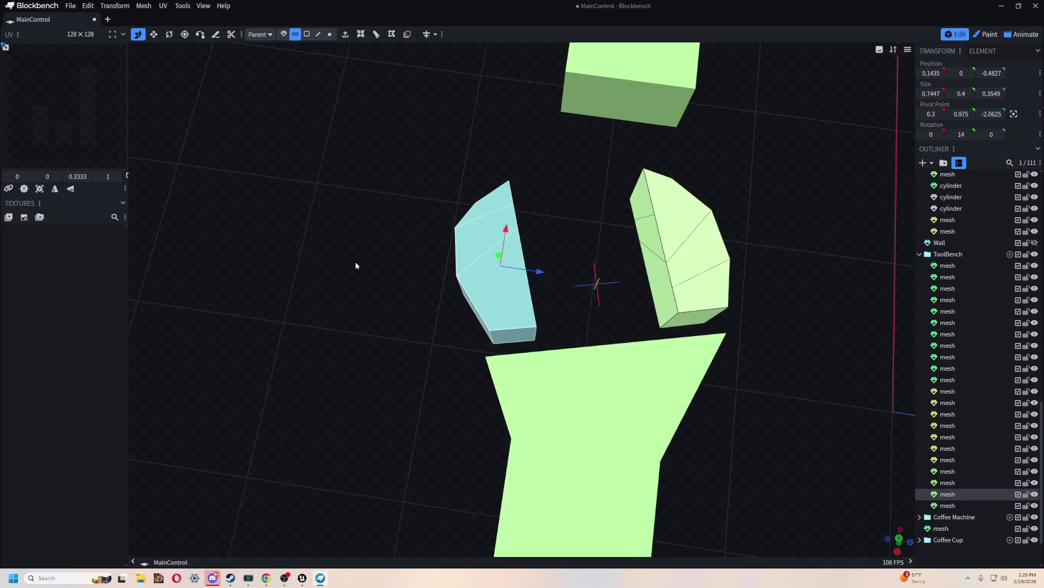
{"action": "key", "text": "ctrl+c"}
Paste the copy as a separate Element, undo it, and reopen the paste choices.
{"action": "right_click", "coordinate": [468, 277]}
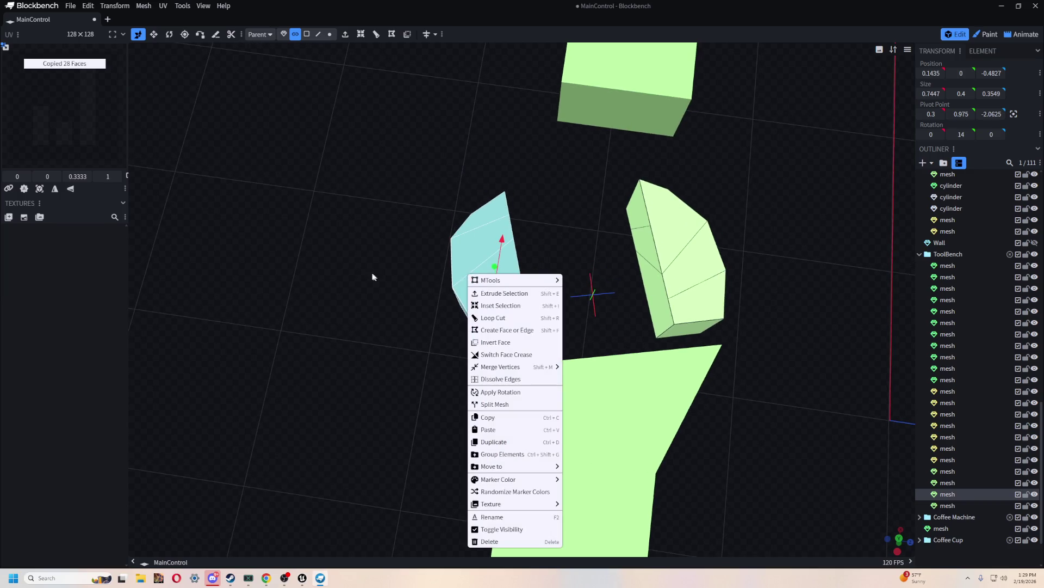
{"action": "key", "text": "ctrl+v"}
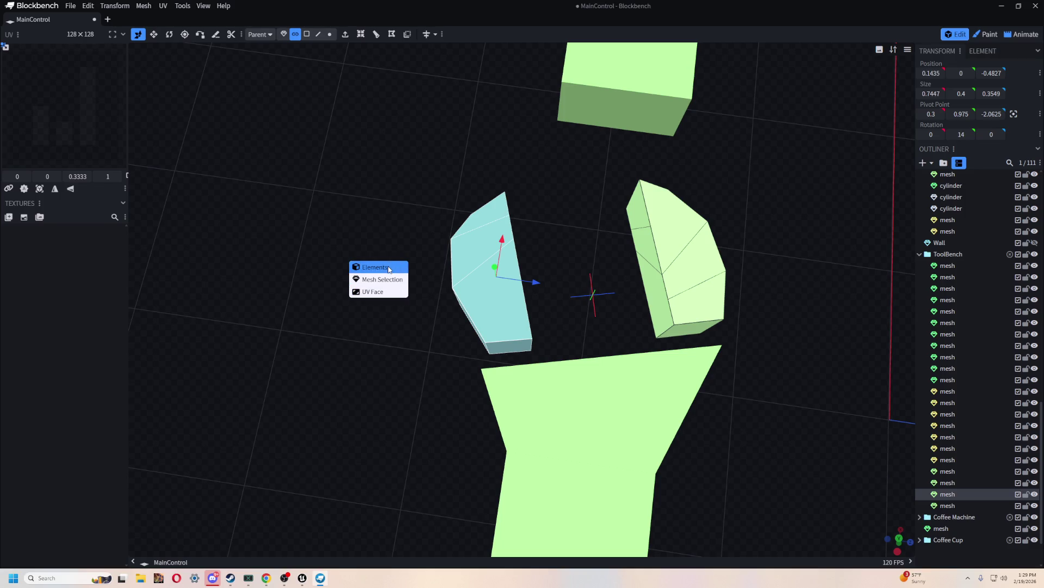
{"action": "left_click", "coordinate": [388, 267]}
{"action": "key", "text": "ctrl+z"}
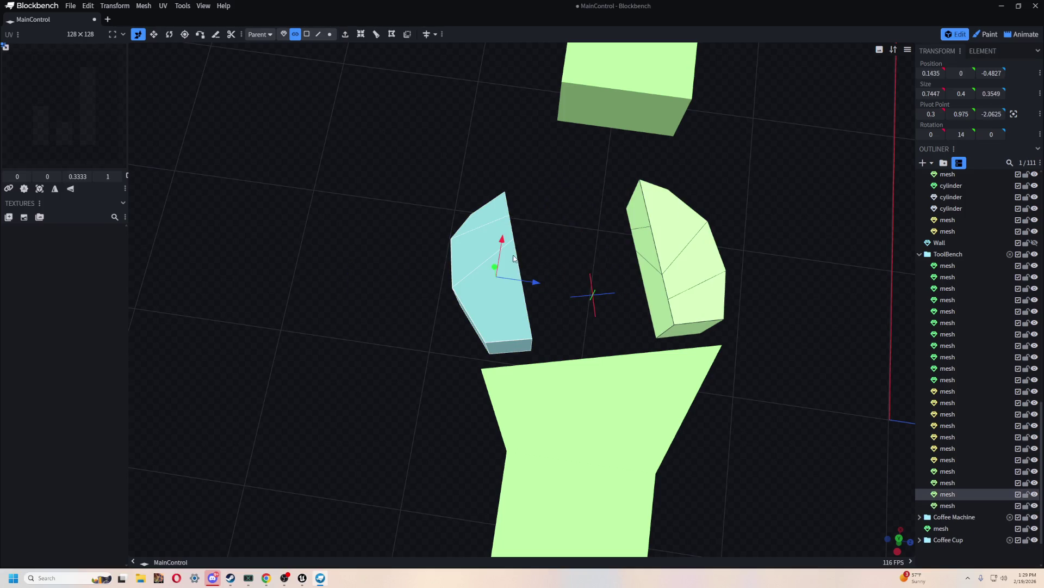
{"action": "key", "text": "ctrl+v"}
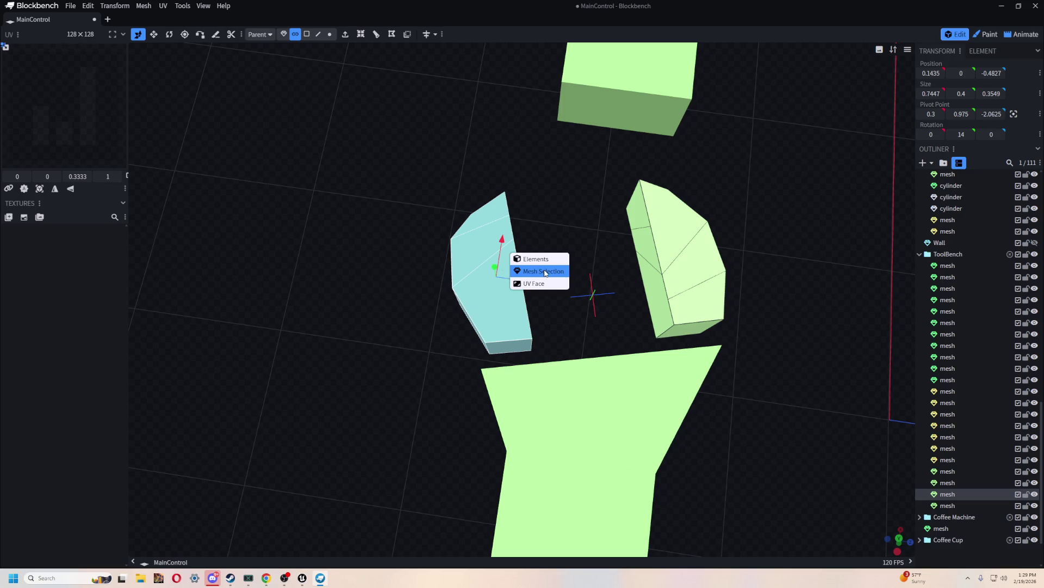
Paste the copied faces into the mesh and inspect the jaw pieces and handle head from several angles.
{"action": "left_click", "coordinate": [547, 272]}
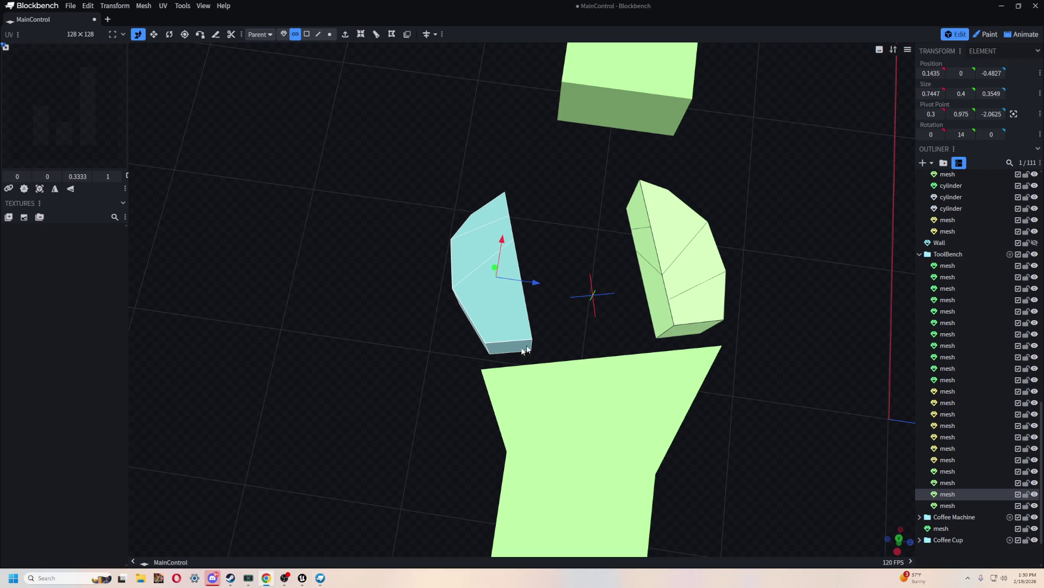
{"action": "mouse_move", "coordinate": [387, 194]}
{"action": "left_mouse_down"}
{"action": "mouse_move", "coordinate": [576, 101]}
{"action": "mouse_move", "coordinate": [681, 129]}
{"action": "mouse_move", "coordinate": [793, 109]}
{"action": "mouse_move", "coordinate": [548, 148]}
{"action": "mouse_move", "coordinate": [604, 352]}
{"action": "mouse_move", "coordinate": [589, 343]}
{"action": "left_mouse_up"}
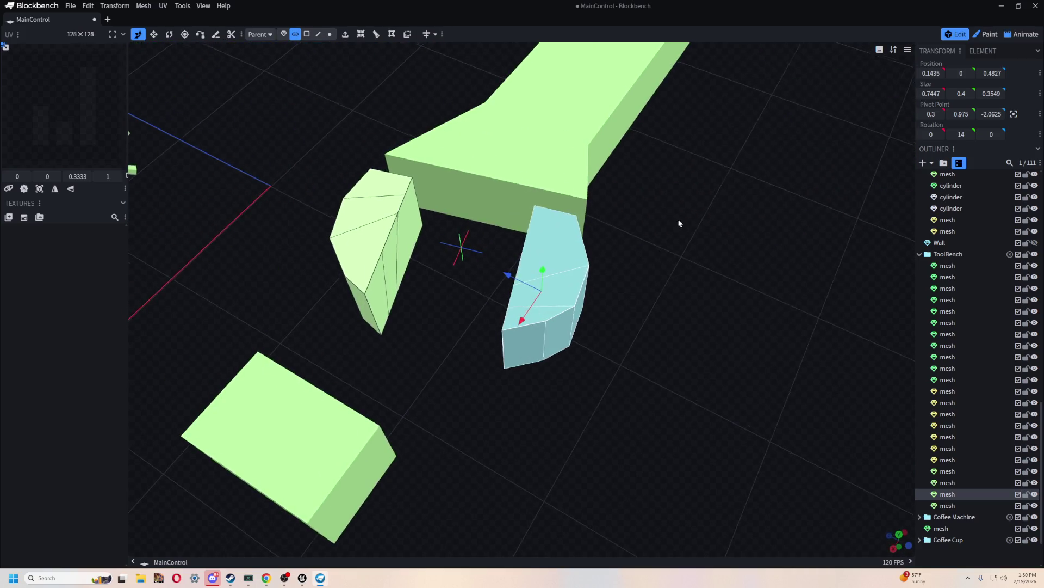
{"action": "left_click_drag", "start_coordinate": [679, 224], "coordinate": [751, 262]}
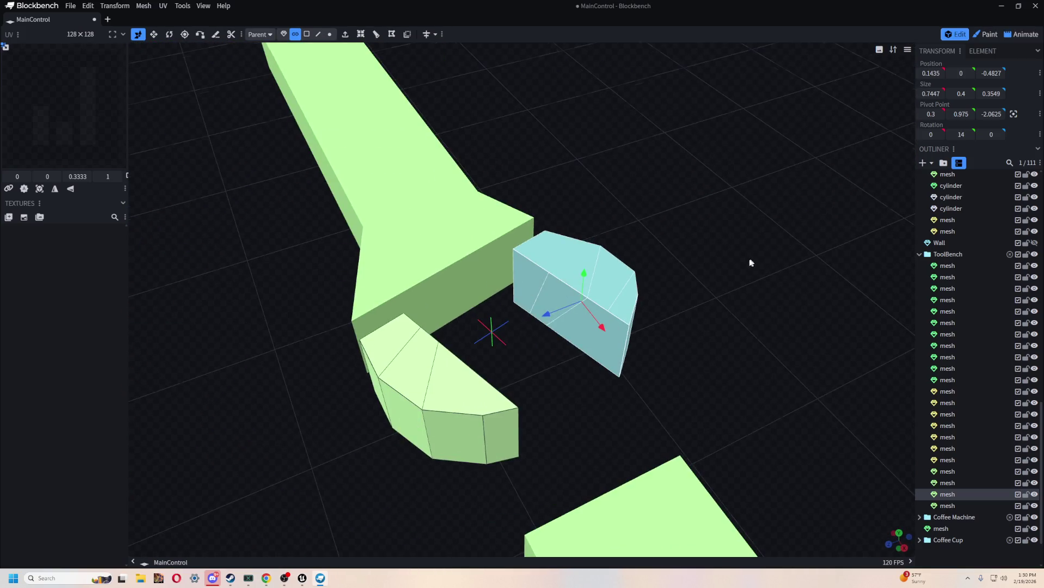
{"action": "left_click", "coordinate": [495, 385]}
{"action": "left_click", "coordinate": [580, 316]}
{"action": "left_click_drag", "start_coordinate": [580, 316], "coordinate": [703, 260]}
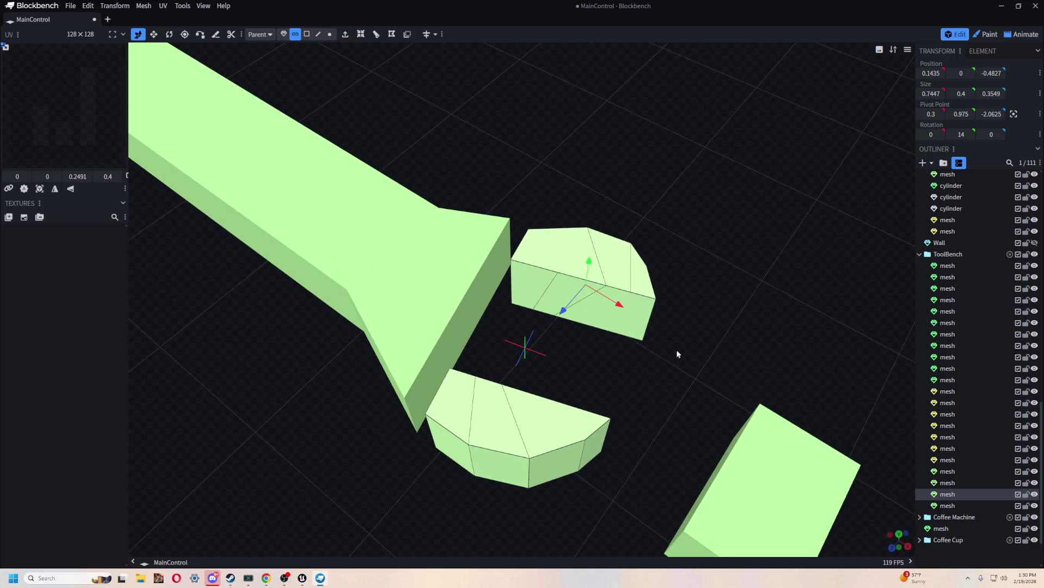
Select the upper jaw piece and review its context options while turning the view.
{"action": "left_click_drag", "start_coordinate": [700, 365], "coordinate": [531, 168]}
{"action": "right_click", "coordinate": [605, 250]}
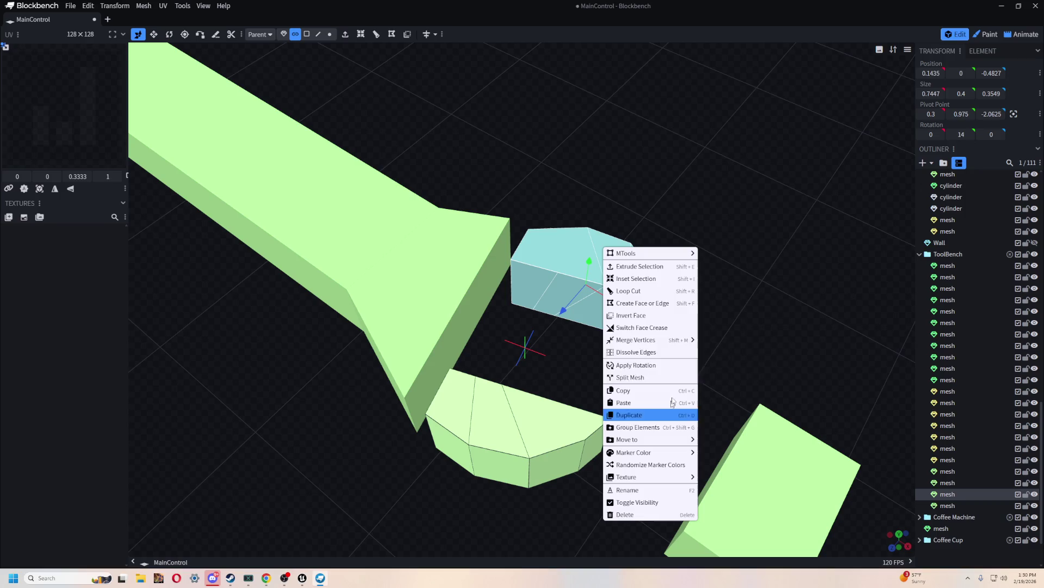
{"action": "mouse_move", "coordinate": [769, 284]}
{"action": "left_mouse_down"}
{"action": "mouse_move", "coordinate": [661, 271]}
{"action": "mouse_move", "coordinate": [583, 287]}
{"action": "mouse_move", "coordinate": [734, 283]}
{"action": "mouse_move", "coordinate": [694, 225]}
{"action": "mouse_move", "coordinate": [749, 264]}
{"action": "mouse_move", "coordinate": [715, 271]}
{"action": "mouse_move", "coordinate": [706, 234]}
{"action": "mouse_move", "coordinate": [723, 283]}
{"action": "mouse_move", "coordinate": [735, 275]}
{"action": "left_mouse_up"}
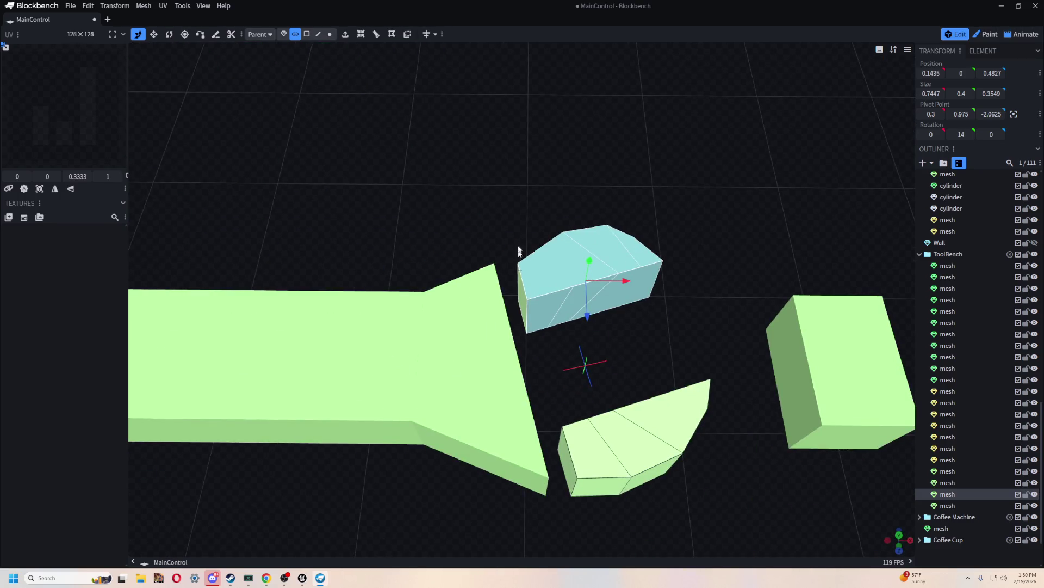
{"action": "mouse_move", "coordinate": [509, 209]}
{"action": "left_mouse_down", "text": "ctrl"}
{"action": "mouse_move", "coordinate": [688, 336]}
{"action": "mouse_move", "coordinate": [711, 328]}
{"action": "mouse_move", "coordinate": [607, 210]}
{"action": "mouse_move", "coordinate": [635, 208]}
{"action": "mouse_move", "coordinate": [626, 191]}
{"action": "mouse_move", "coordinate": [665, 154]}
{"action": "mouse_move", "coordinate": [623, 251]}
{"action": "left_mouse_up", "text": "ctrl"}
Cancel the Add Mesh dialog and paste the copied faces into the jaw mesh as a Mesh Selection.
{"action": "left_click", "coordinate": [923, 162]}
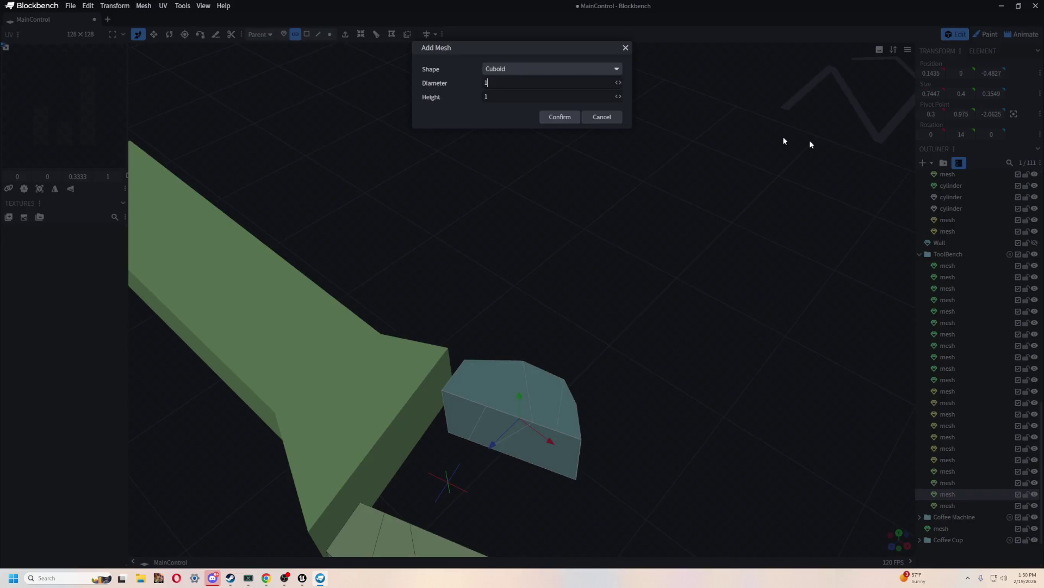
{"action": "left_click", "coordinate": [602, 117]}
{"action": "left_click_drag", "start_coordinate": [636, 276], "coordinate": [597, 287]}
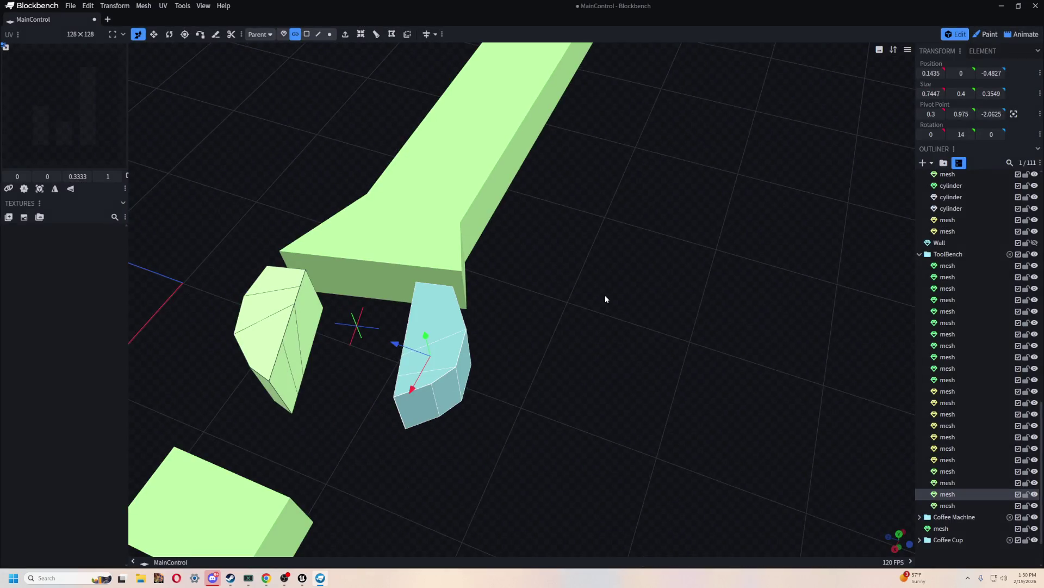
{"action": "right_click", "coordinate": [605, 294]}
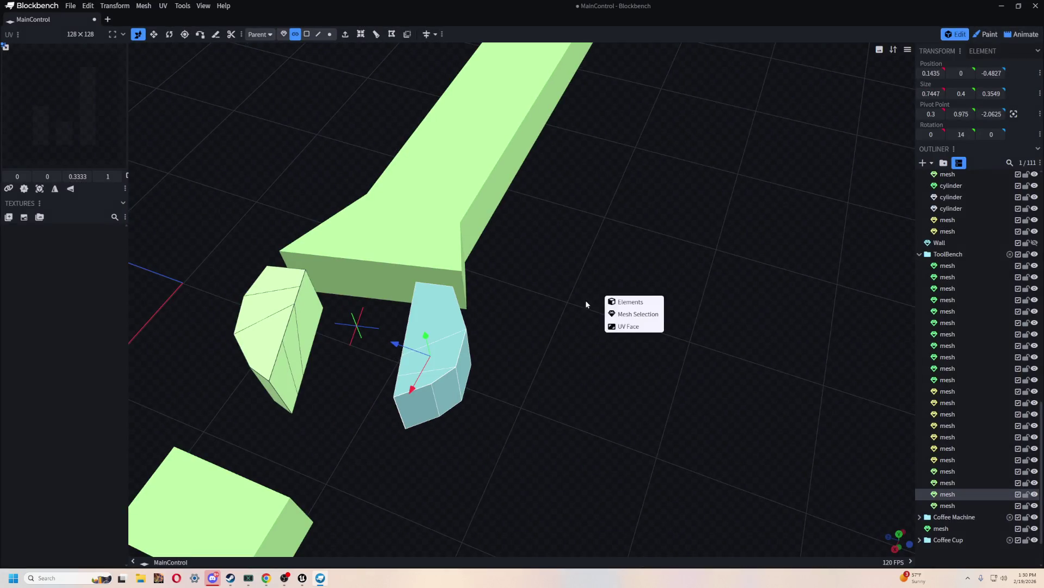
{"action": "left_click", "coordinate": [635, 327]}
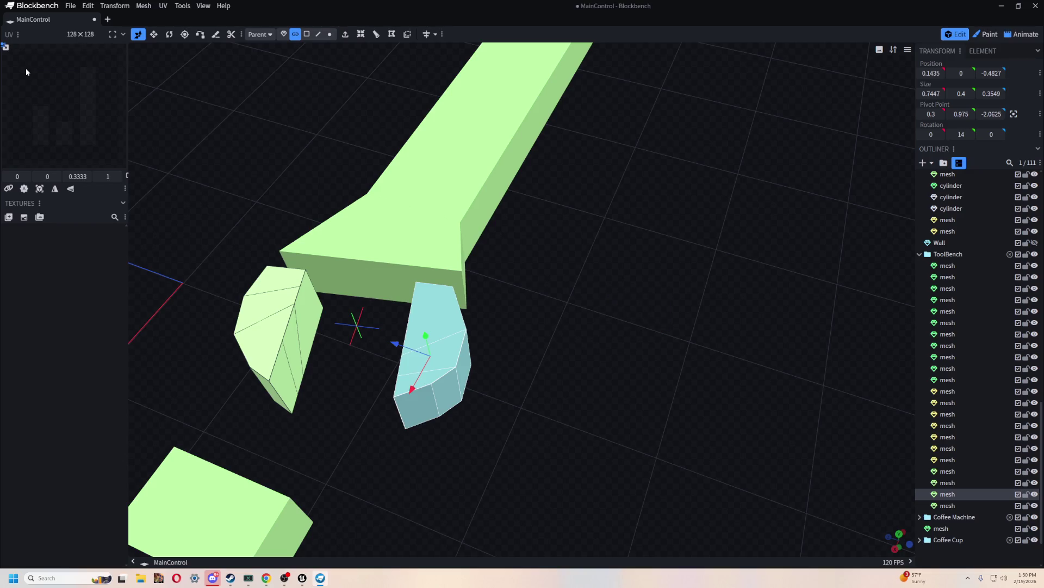
{"action": "right_click", "coordinate": [651, 271]}
{"action": "left_click", "coordinate": [638, 301]}
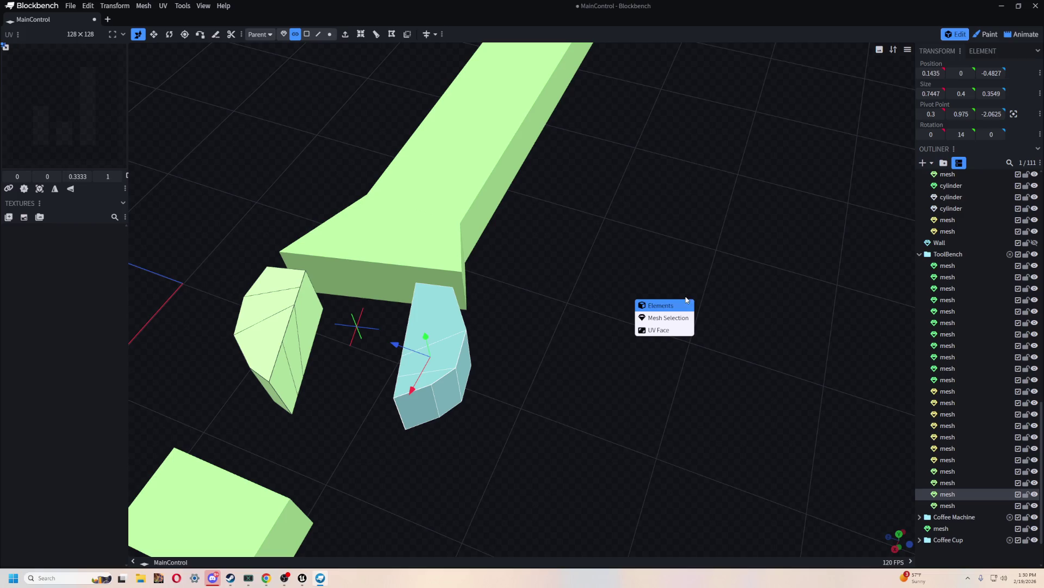
{"action": "left_click", "coordinate": [670, 320]}
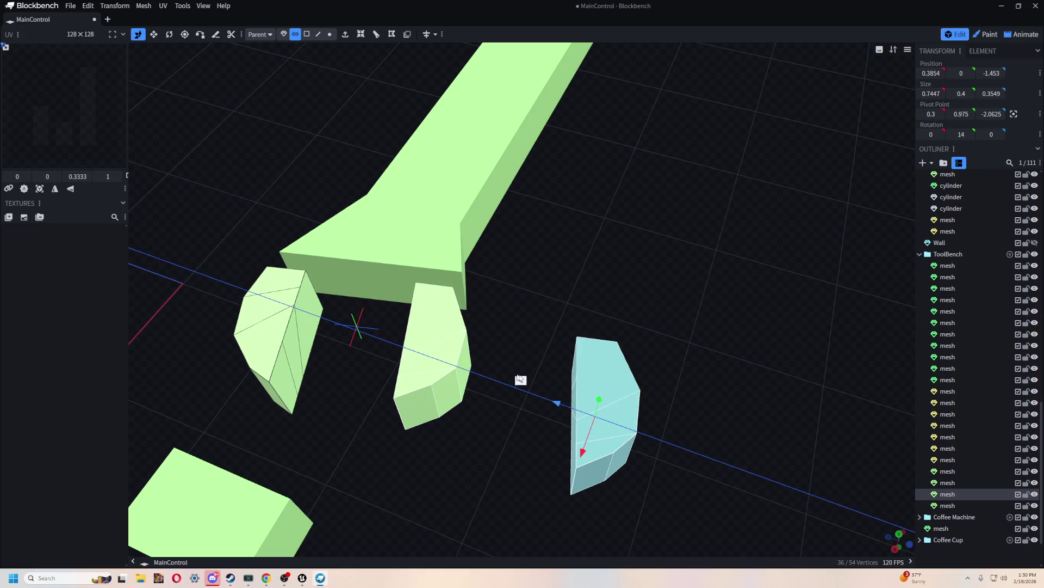
Twice slide the pasted faces to the right and revert each move at the overlapping-vertex warning.
{"action": "left_click_drag", "start_coordinate": [395, 349], "coordinate": [559, 378]}
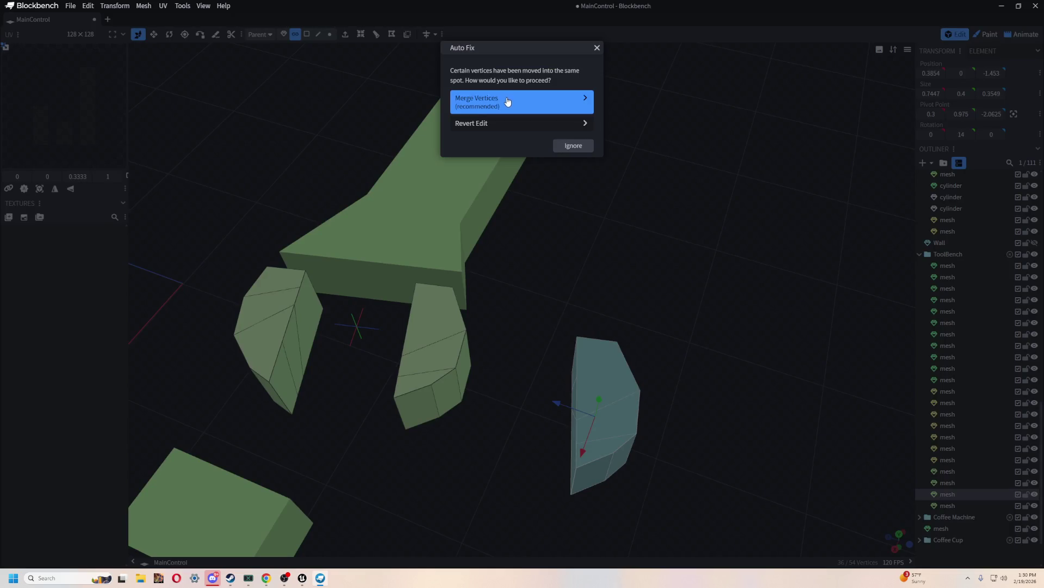
{"action": "left_click", "coordinate": [536, 125]}
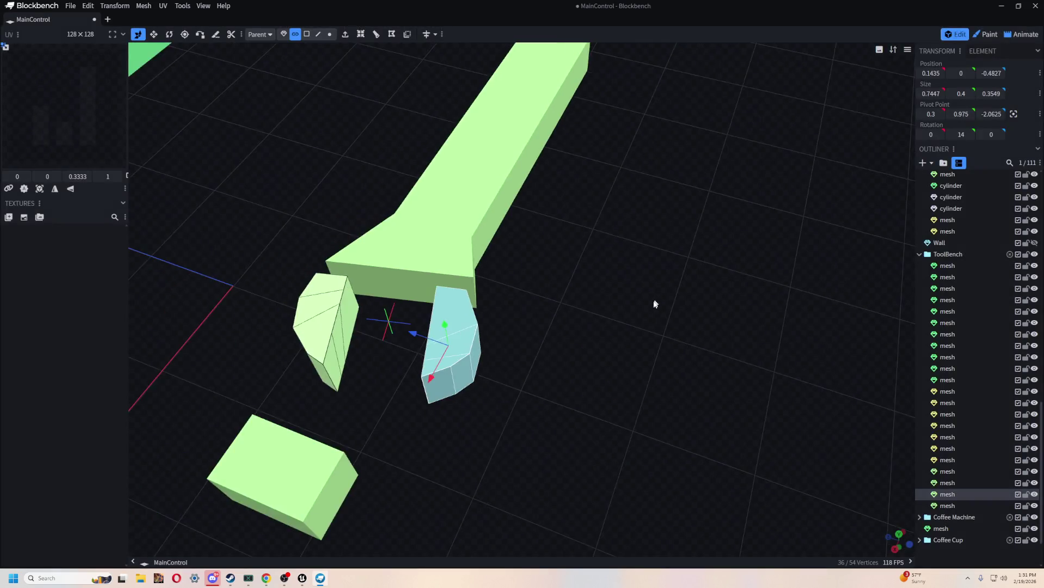
{"action": "mouse_move", "coordinate": [655, 301]}
{"action": "left_mouse_down"}
{"action": "mouse_move", "coordinate": [634, 286]}
{"action": "mouse_move", "coordinate": [634, 336]}
{"action": "mouse_move", "coordinate": [621, 275]}
{"action": "left_mouse_up"}
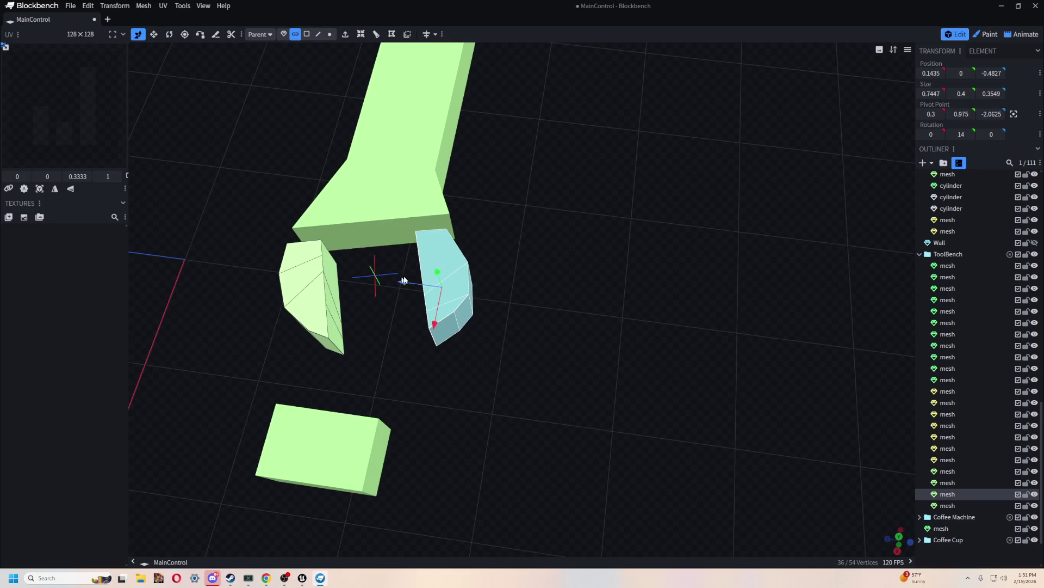
{"action": "left_click_drag", "start_coordinate": [403, 281], "coordinate": [774, 334]}
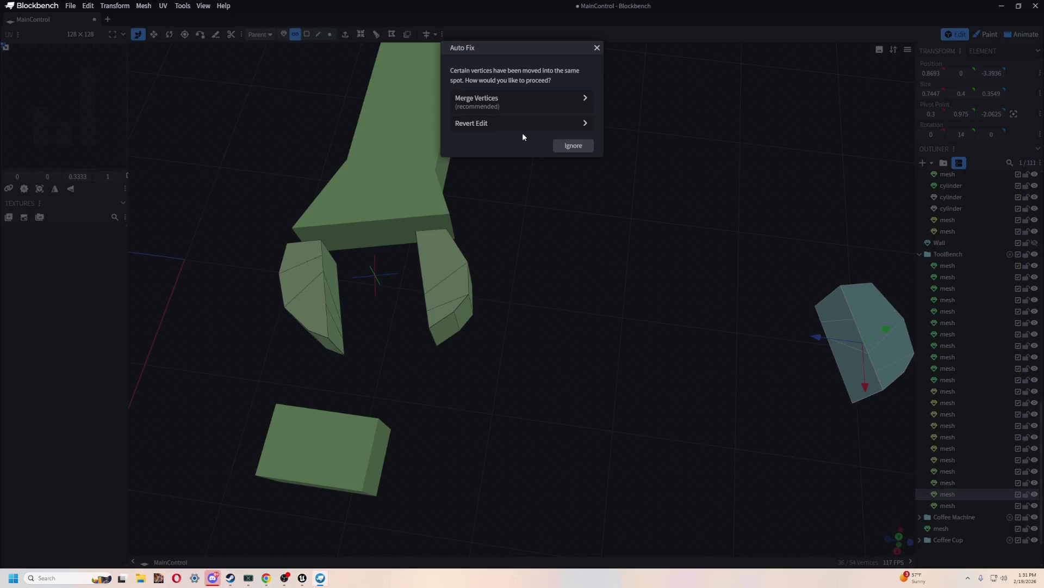
{"action": "left_click", "coordinate": [519, 124]}
{"action": "mouse_move", "coordinate": [518, 121]}
{"action": "left_mouse_down"}
{"action": "mouse_move", "coordinate": [583, 245]}
{"action": "mouse_move", "coordinate": [702, 285]}
{"action": "mouse_move", "coordinate": [465, 297]}
{"action": "left_mouse_up"}
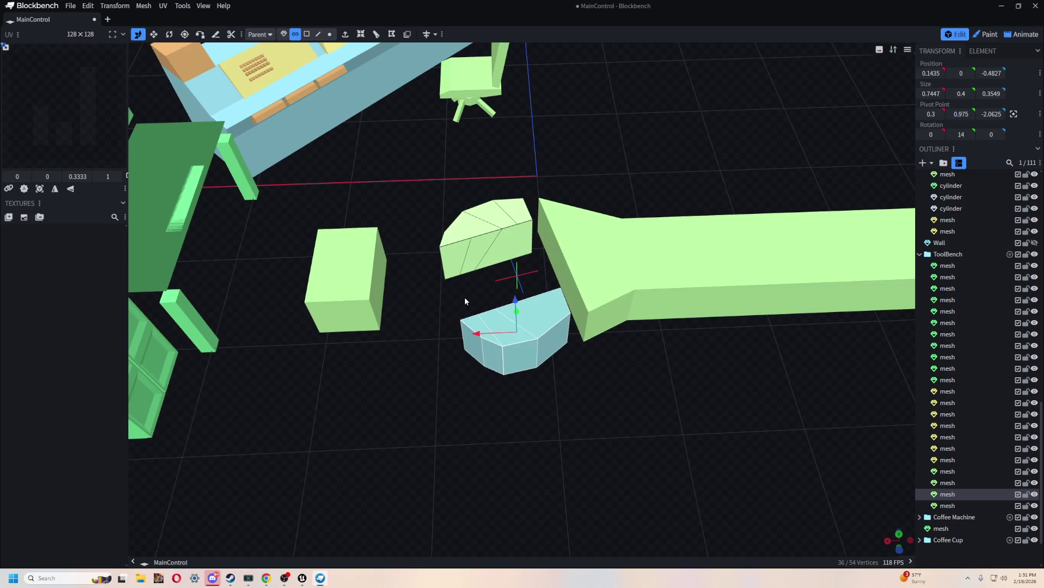
{"action": "scroll", "coordinate": [464, 297], "scroll_direction": "up", "scroll_amount": 2}
{"action": "scroll", "coordinate": [449, 299], "scroll_direction": "up", "scroll_amount": 2}
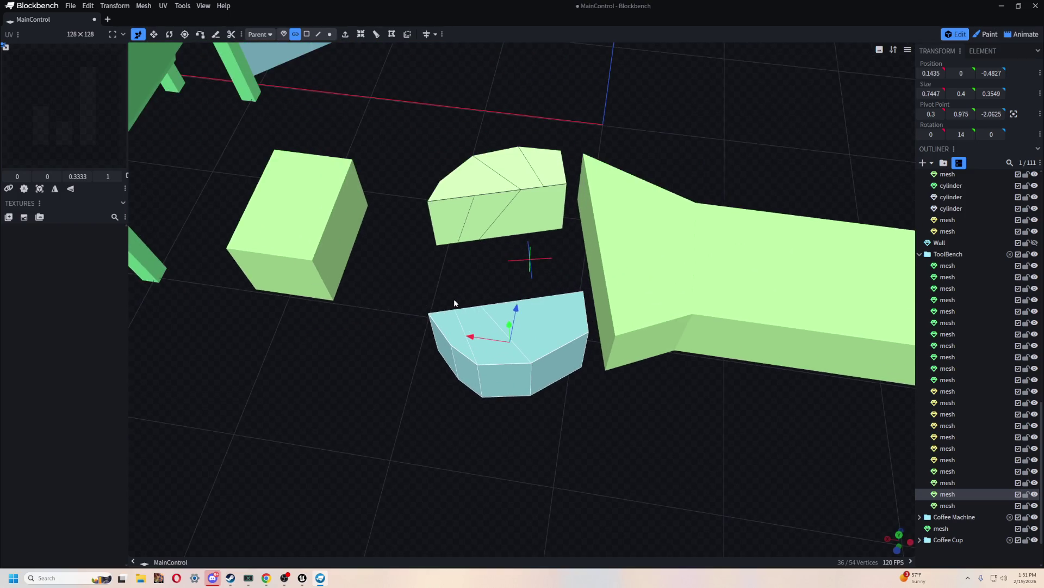
Copy and delete the lower jaw faces, then paste them into the handle-head mesh as a Mesh Selection.
{"action": "left_click", "coordinate": [493, 336]}
{"action": "mouse_move", "coordinate": [416, 283]}
{"action": "left_mouse_down"}
{"action": "mouse_move", "coordinate": [461, 328]}
{"action": "mouse_move", "coordinate": [427, 287]}
{"action": "mouse_move", "coordinate": [594, 408]}
{"action": "left_mouse_up"}
{"action": "key", "text": "ctrl+c"}
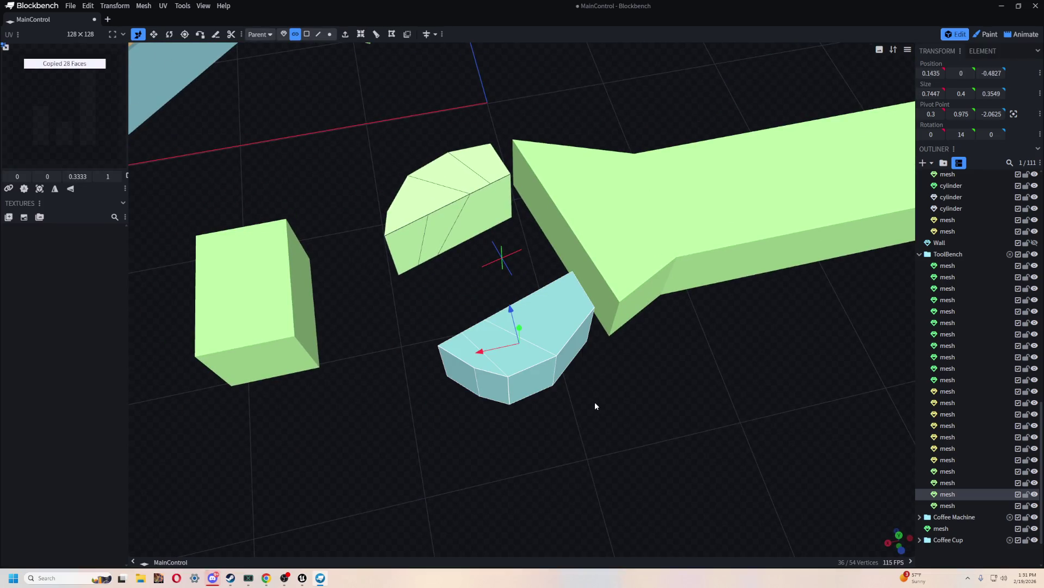
{"action": "key", "text": "Delete"}
{"action": "left_click", "coordinate": [590, 205]}
{"action": "key", "text": "ctrl+v"}
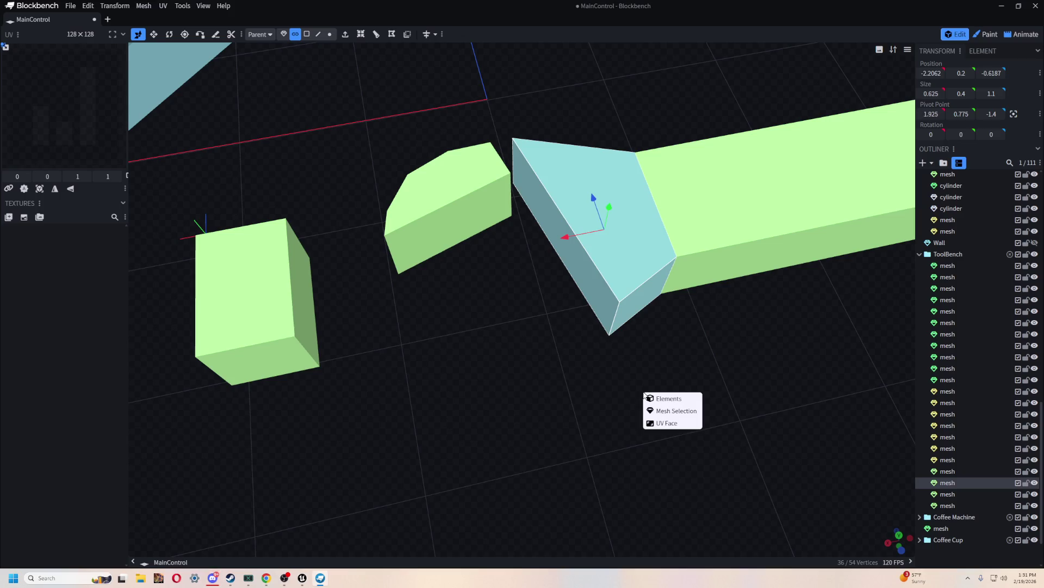
{"action": "left_click", "coordinate": [677, 409]}
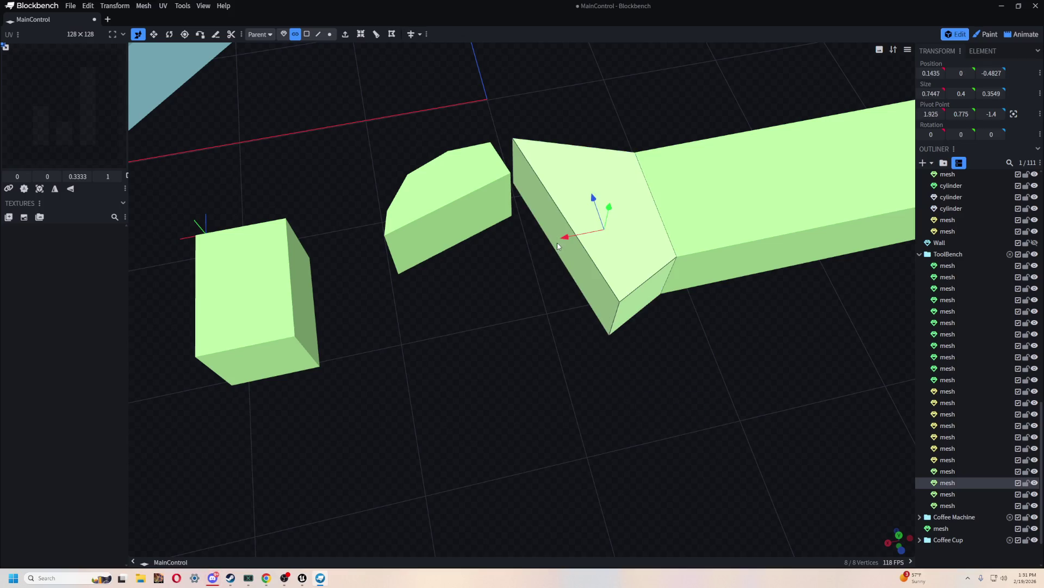
Move the pasted jaw copy along X and Z into open space below the wrench head.
{"action": "left_click_drag", "start_coordinate": [558, 245], "coordinate": [588, 243]}
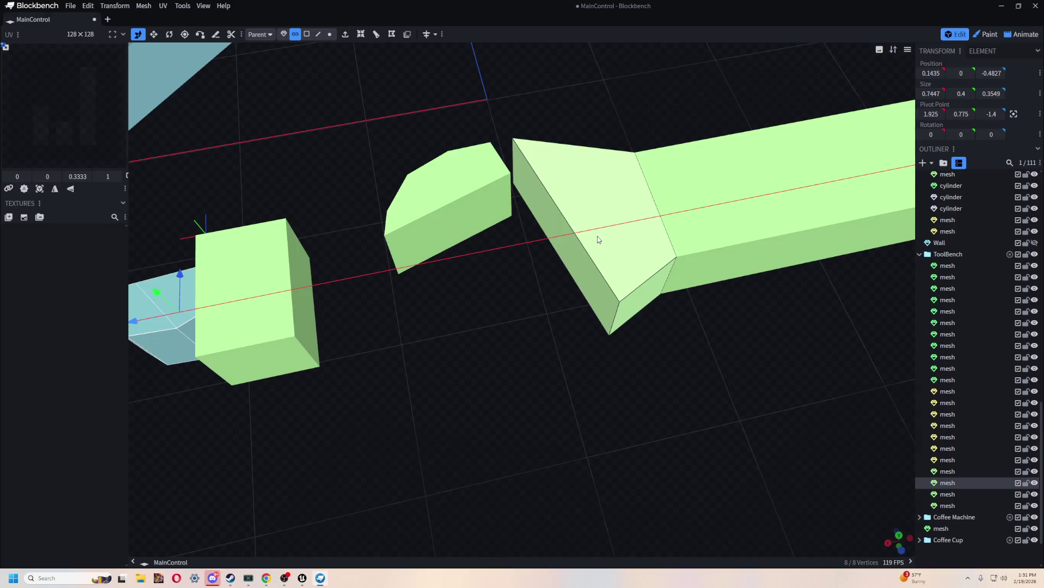
{"action": "left_click", "coordinate": [542, 125]}
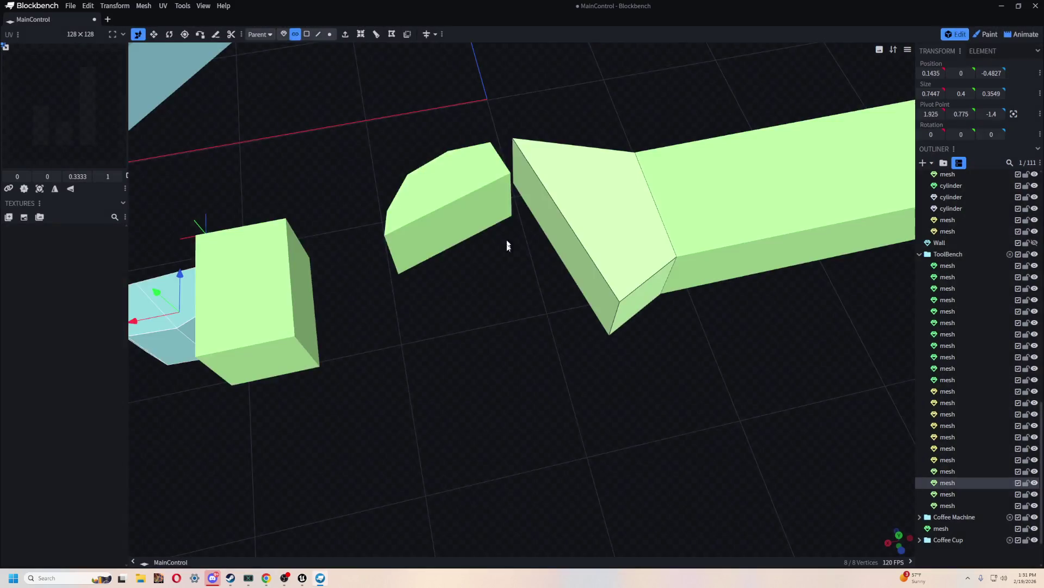
{"action": "left_click_drag", "start_coordinate": [507, 244], "coordinate": [604, 286]}
{"action": "left_click_drag", "start_coordinate": [367, 471], "coordinate": [541, 469]}
{"action": "left_click", "coordinate": [608, 282]}
{"action": "mouse_move", "coordinate": [682, 300]}
{"action": "left_mouse_down"}
{"action": "mouse_move", "coordinate": [335, 299]}
{"action": "mouse_move", "coordinate": [541, 316]}
{"action": "left_mouse_up"}
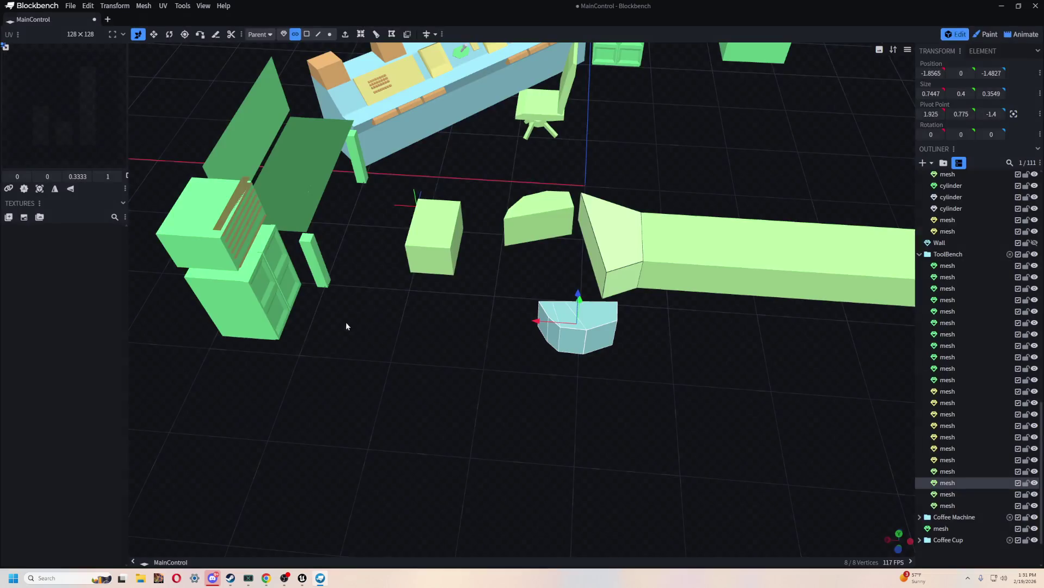
Drag the copied jaw back along X beside the head to form the two-pronged fork and check it from low and high.
{"action": "mouse_move", "coordinate": [345, 321]}
{"action": "left_mouse_down"}
{"action": "mouse_move", "coordinate": [366, 280]}
{"action": "mouse_move", "coordinate": [405, 274]}
{"action": "mouse_move", "coordinate": [425, 335]}
{"action": "left_mouse_up"}
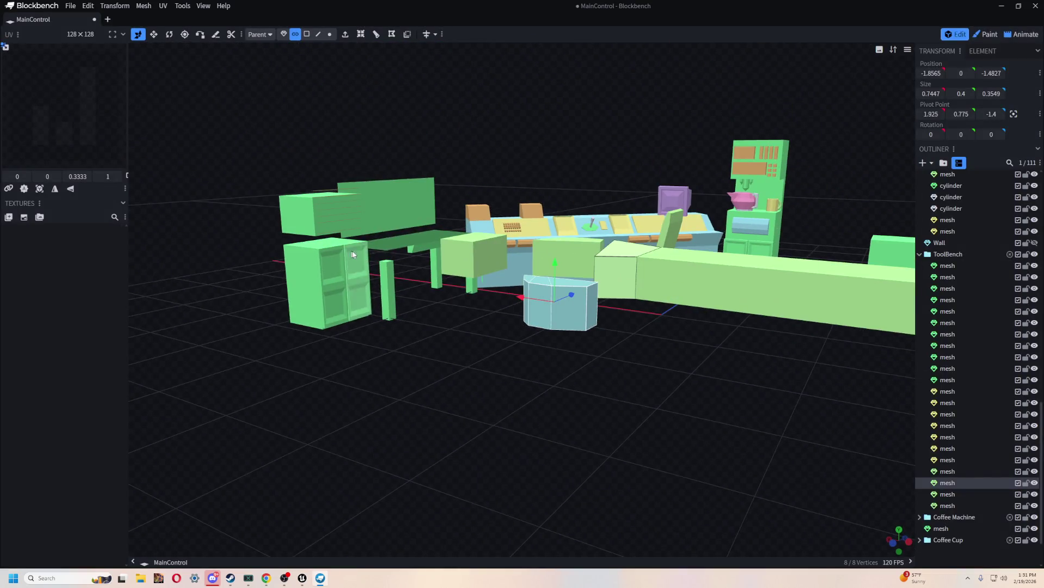
{"action": "mouse_move", "coordinate": [523, 290]}
{"action": "left_mouse_down"}
{"action": "mouse_move", "coordinate": [430, 344]}
{"action": "mouse_move", "coordinate": [525, 383]}
{"action": "mouse_move", "coordinate": [616, 304]}
{"action": "mouse_move", "coordinate": [714, 272]}
{"action": "mouse_move", "coordinate": [497, 214]}
{"action": "left_mouse_up"}
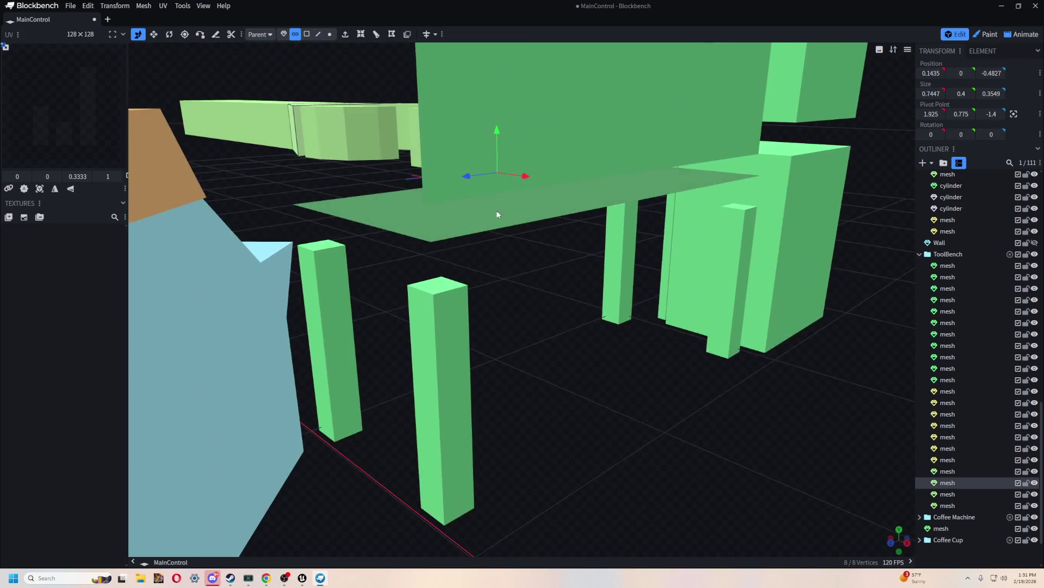
{"action": "scroll", "coordinate": [752, 274], "scroll_direction": "down", "scroll_amount": 5}
{"action": "mouse_move", "coordinate": [751, 274]}
{"action": "left_mouse_down"}
{"action": "mouse_move", "coordinate": [550, 285]}
{"action": "mouse_move", "coordinate": [489, 308]}
{"action": "mouse_move", "coordinate": [534, 305]}
{"action": "mouse_move", "coordinate": [518, 318]}
{"action": "left_mouse_up"}
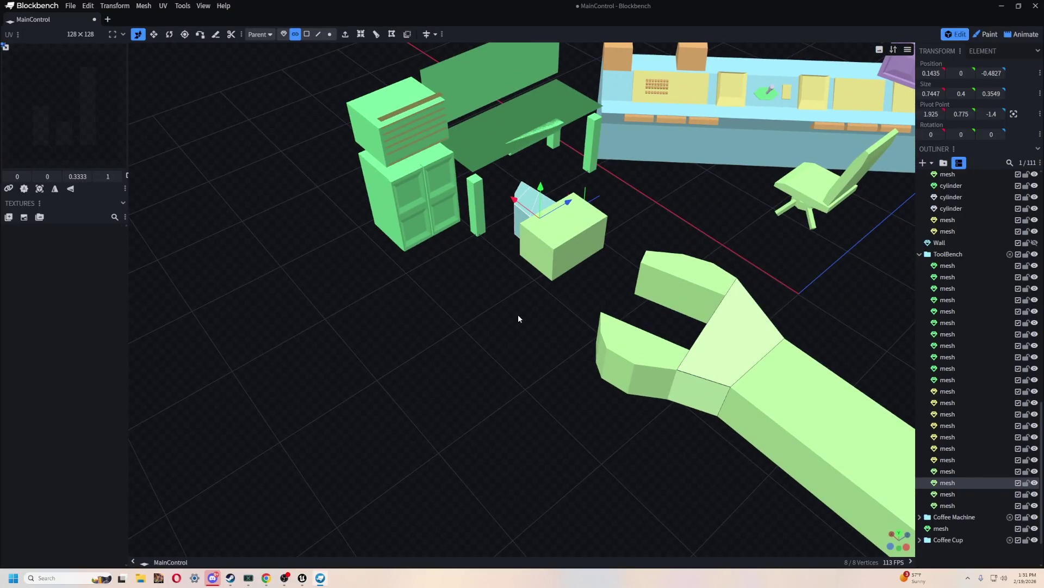
{"action": "left_click_drag", "start_coordinate": [496, 193], "coordinate": [502, 290]}
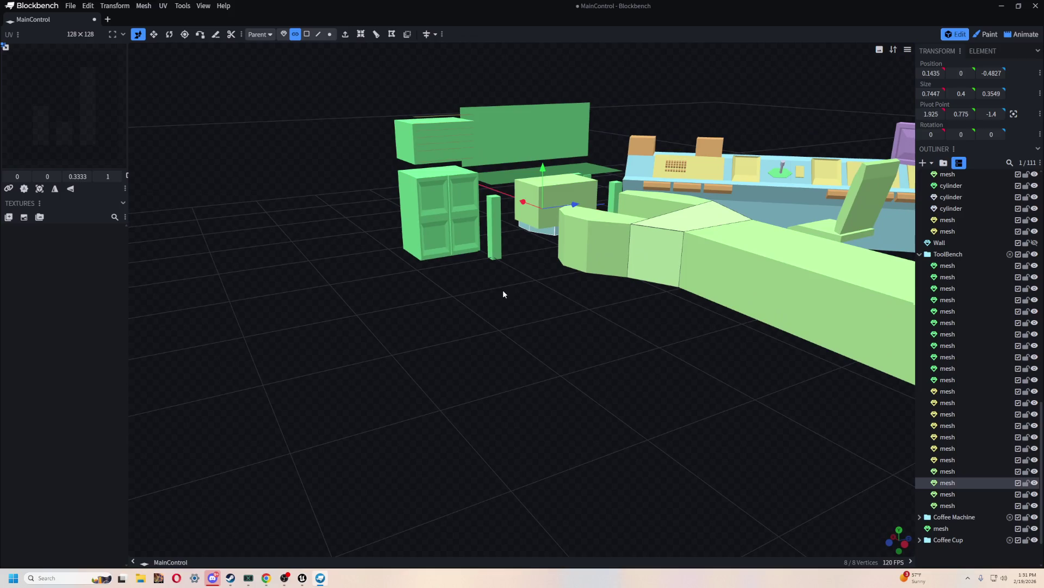
{"action": "mouse_move", "coordinate": [453, 357]}
{"action": "left_mouse_down"}
{"action": "mouse_move", "coordinate": [432, 387]}
{"action": "mouse_move", "coordinate": [457, 342]}
{"action": "left_mouse_up"}
Select faces on the wrench, desk panel and shelf while viewing the whole room.
{"action": "left_click", "coordinate": [587, 311]}
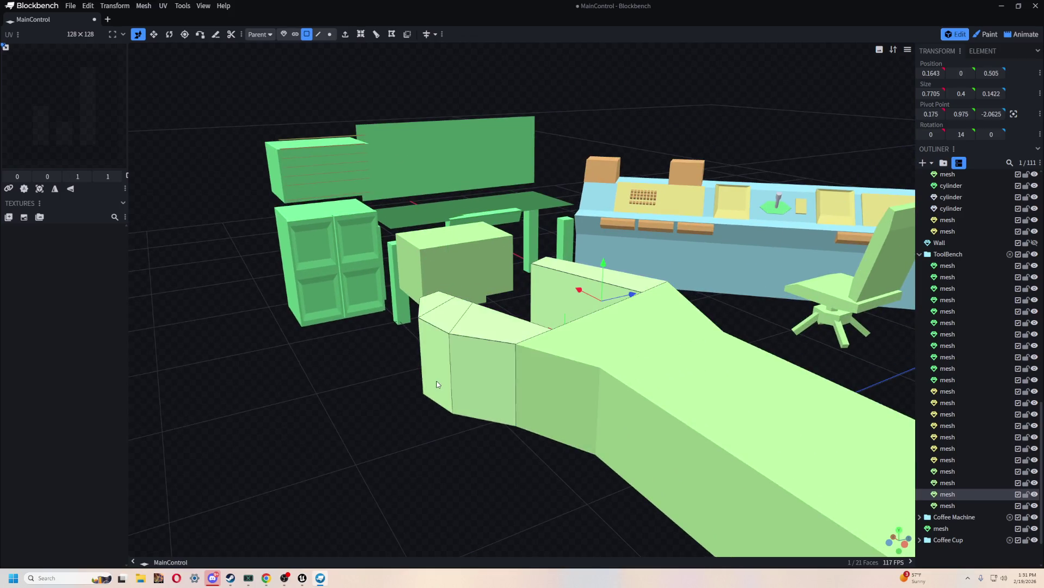
{"action": "left_click", "coordinate": [430, 170]}
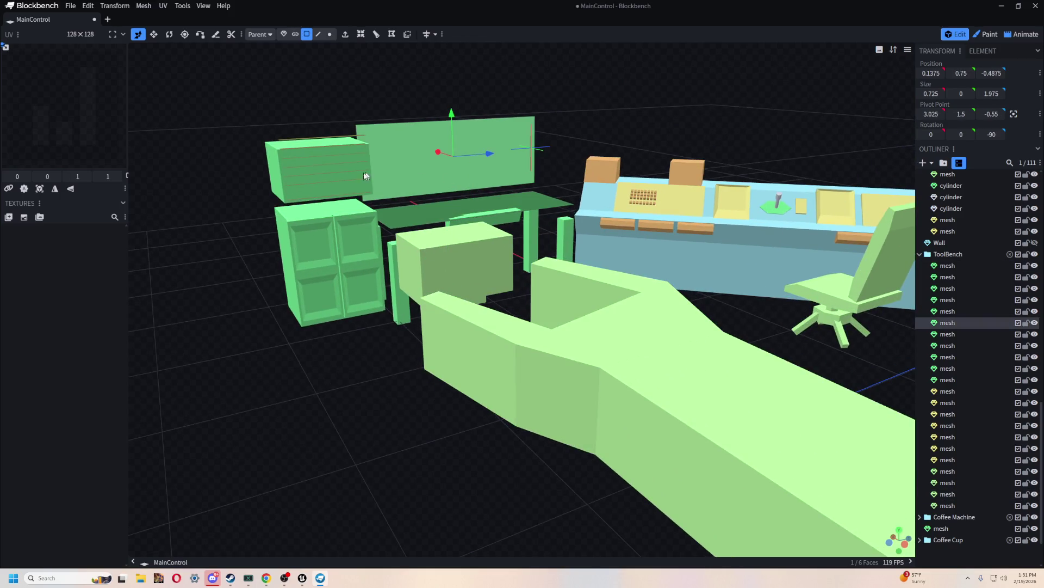
{"action": "left_click", "coordinate": [349, 145]}
{"action": "scroll", "coordinate": [337, 421], "scroll_direction": "down", "scroll_amount": 3}
{"action": "mouse_move", "coordinate": [338, 422]}
{"action": "left_mouse_down"}
{"action": "mouse_move", "coordinate": [556, 469]}
{"action": "mouse_move", "coordinate": [561, 383]}
{"action": "mouse_move", "coordinate": [573, 384]}
{"action": "mouse_move", "coordinate": [492, 310]}
{"action": "mouse_move", "coordinate": [531, 366]}
{"action": "mouse_move", "coordinate": [487, 249]}
{"action": "left_mouse_up"}
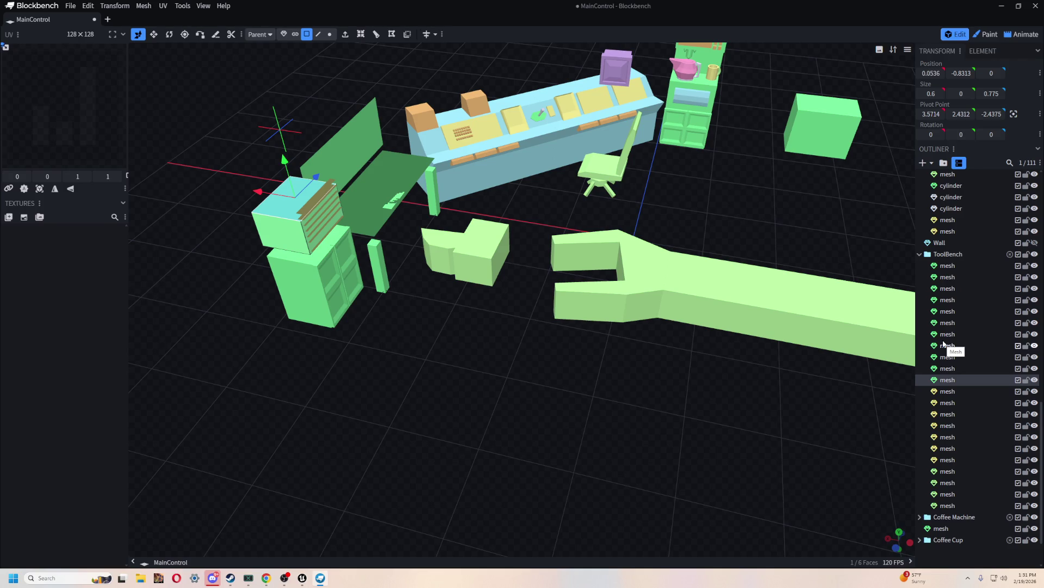
Try stretching the small end box into the gap, then undo all jaw edits back to the plain handle and head boxes.
{"action": "mouse_move", "coordinate": [573, 278]}
{"action": "left_mouse_down"}
{"action": "mouse_move", "coordinate": [575, 345]}
{"action": "mouse_move", "coordinate": [486, 270]}
{"action": "left_mouse_up"}
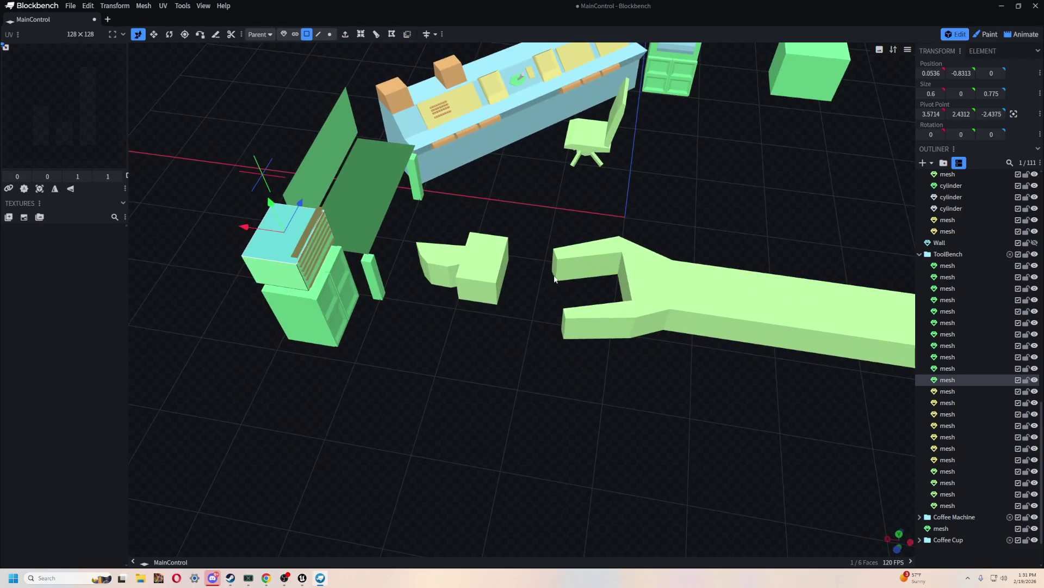
{"action": "left_click", "coordinate": [486, 269]}
{"action": "left_click_drag", "start_coordinate": [610, 382], "coordinate": [598, 373]}
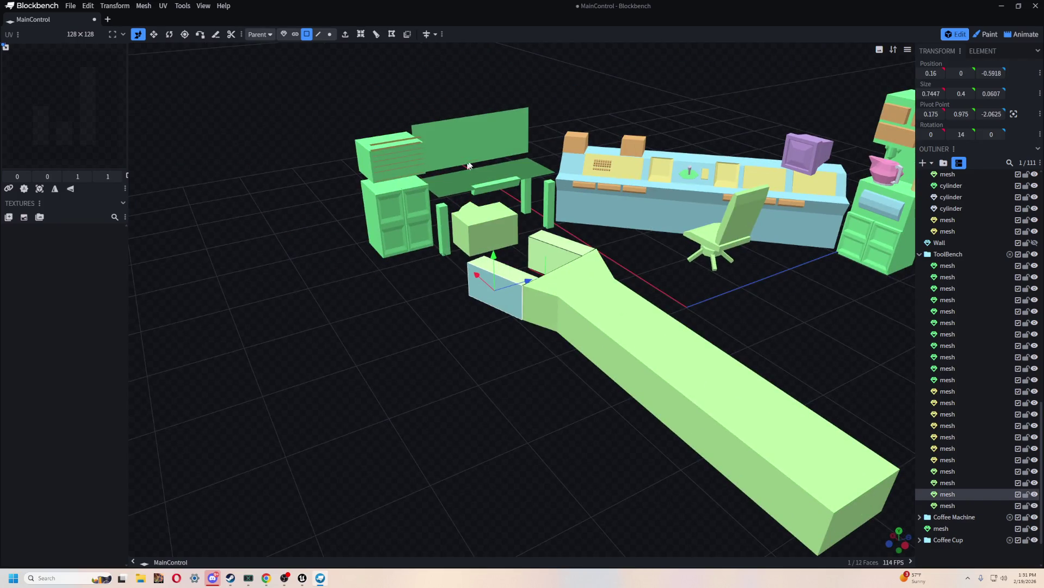
{"action": "left_click_drag", "start_coordinate": [469, 269], "coordinate": [492, 226]}
{"action": "key", "text": "ctrl+z"}
{"action": "key", "text": "ctrl+z"}
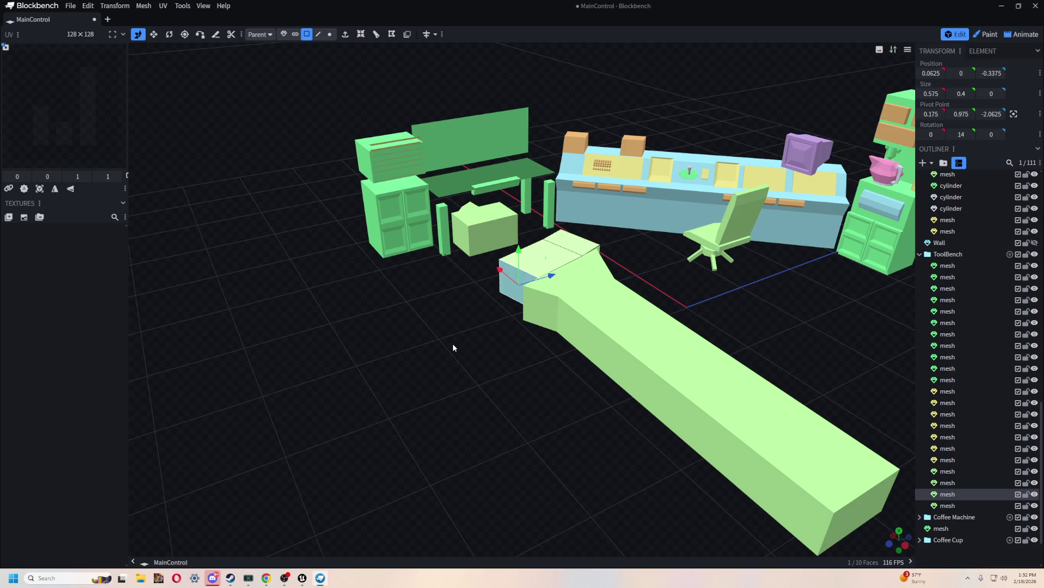
{"action": "key", "text": "ctrl+z"}
{"action": "key", "text": "ctrl+z"}
{"action": "key", "text": "ctrl+z"}
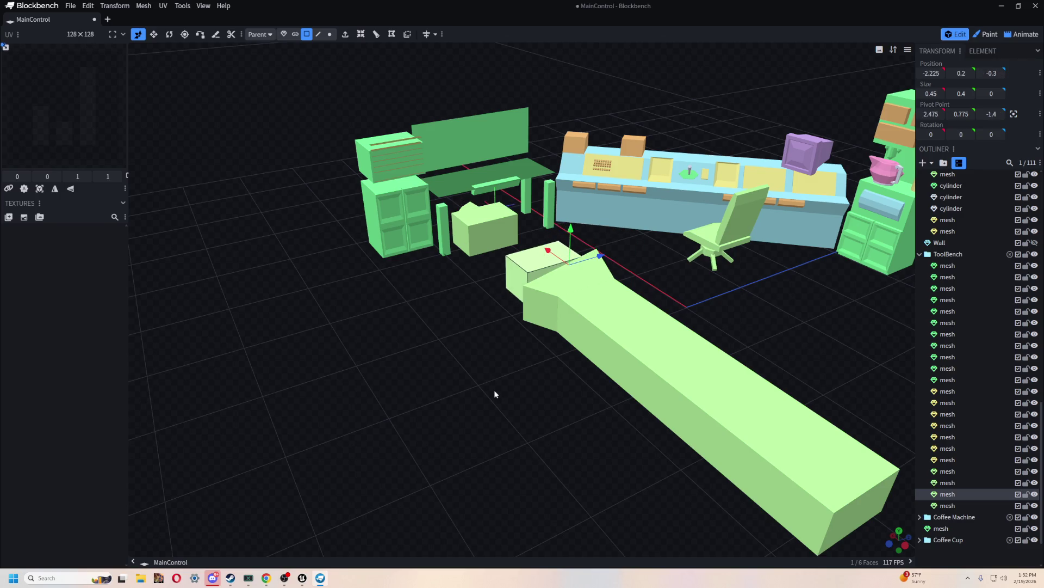
{"action": "key", "text": "ctrl+z"}
{"action": "key", "text": "ctrl+z"}
{"action": "key", "text": "ctrl+z"}
{"action": "key", "text": "ctrl+z"}
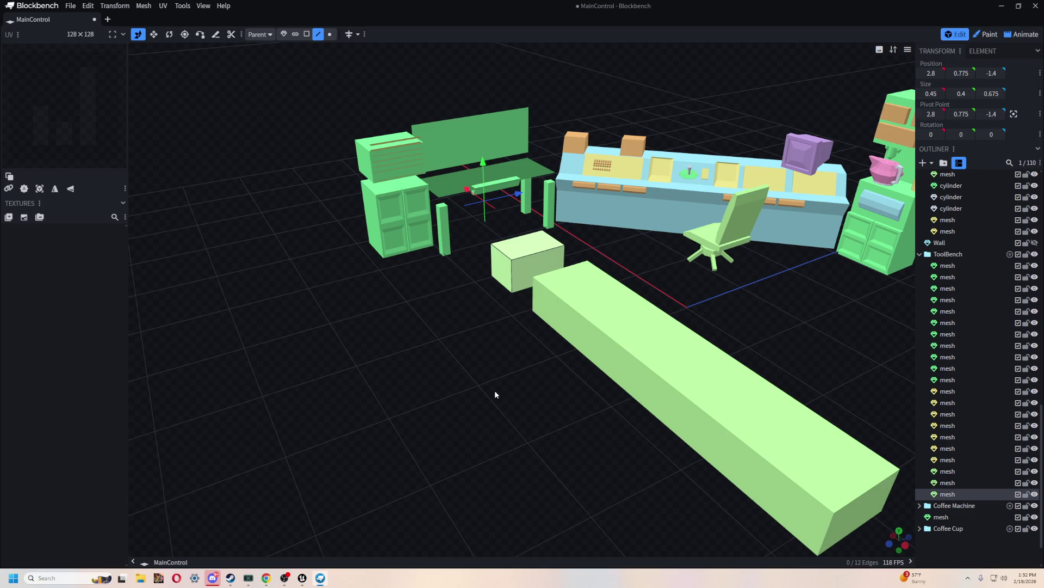
{"action": "key", "text": "ctrl+z"}
{"action": "key", "text": "ctrl+z"}
{"action": "key", "text": "ctrl+z"}
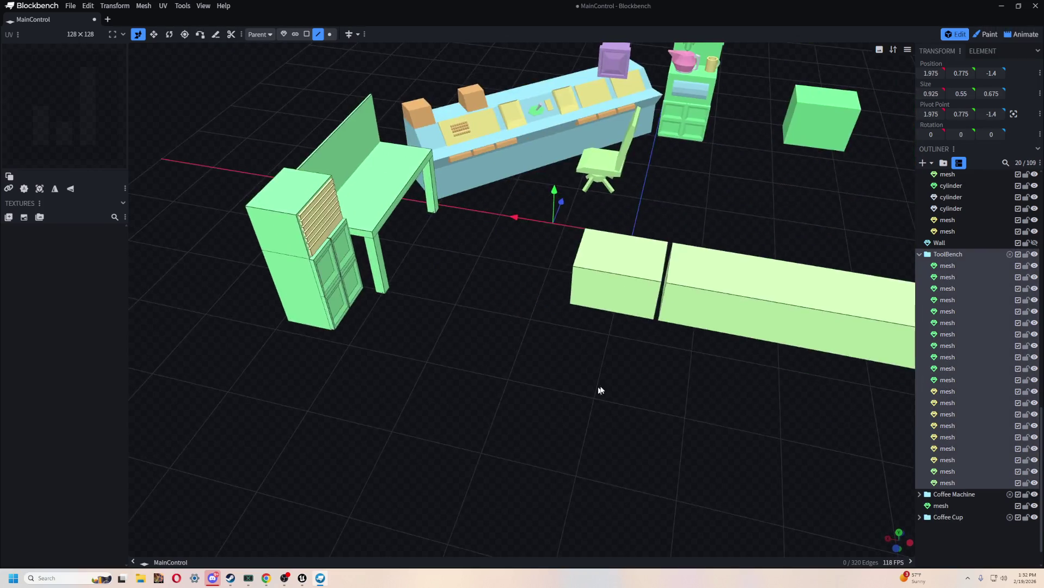
Inspect the two boxes in Object and Face modes, then box-select all the room furniture.
{"action": "mouse_move", "coordinate": [495, 390]}
{"action": "left_mouse_down"}
{"action": "mouse_move", "coordinate": [440, 420]}
{"action": "mouse_move", "coordinate": [564, 384]}
{"action": "mouse_move", "coordinate": [429, 433]}
{"action": "mouse_move", "coordinate": [468, 420]}
{"action": "left_mouse_up"}
{"action": "scroll", "coordinate": [429, 433], "scroll_direction": "down", "scroll_amount": 3}
{"action": "scroll", "coordinate": [504, 346], "scroll_direction": "up", "scroll_amount": 3}
{"action": "scroll", "coordinate": [551, 374], "scroll_direction": "up", "scroll_amount": 3}
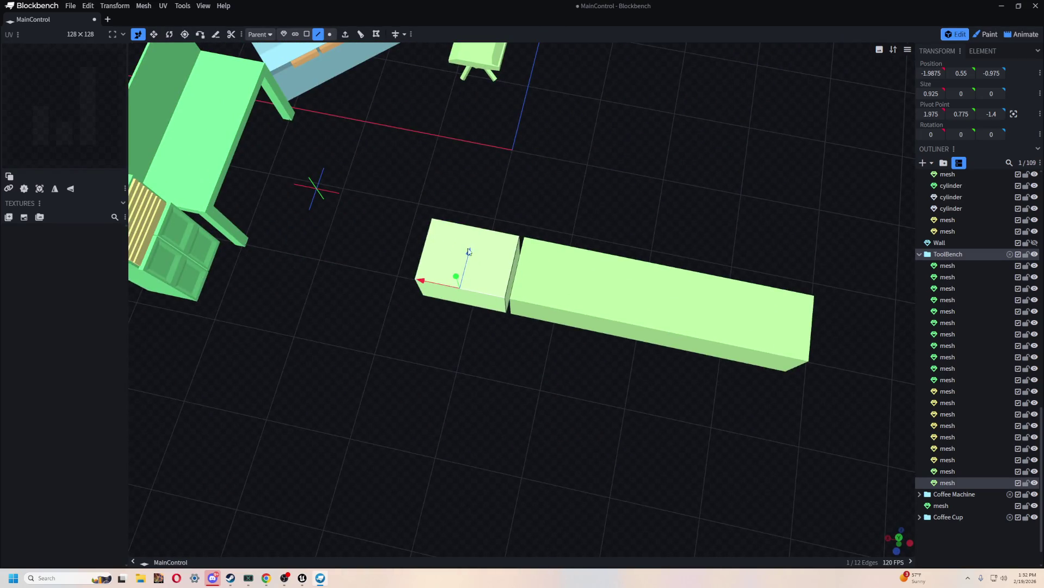
{"action": "left_click_drag", "start_coordinate": [469, 252], "coordinate": [468, 250]}
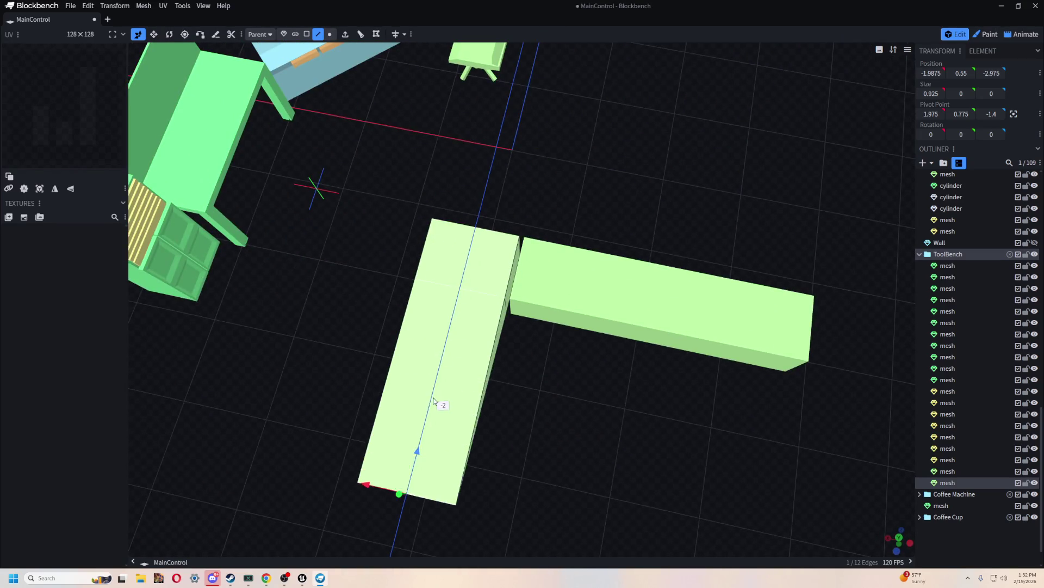
{"action": "left_click", "coordinate": [284, 33]}
{"action": "mouse_move", "coordinate": [425, 327]}
{"action": "left_mouse_down"}
{"action": "mouse_move", "coordinate": [359, 332]}
{"action": "mouse_move", "coordinate": [481, 378]}
{"action": "mouse_move", "coordinate": [450, 326]}
{"action": "mouse_move", "coordinate": [584, 253]}
{"action": "mouse_move", "coordinate": [551, 373]}
{"action": "left_mouse_up"}
{"action": "scroll", "coordinate": [677, 350], "scroll_direction": "up", "scroll_amount": 3}
{"action": "scroll", "coordinate": [677, 351], "scroll_direction": "up", "scroll_amount": 2}
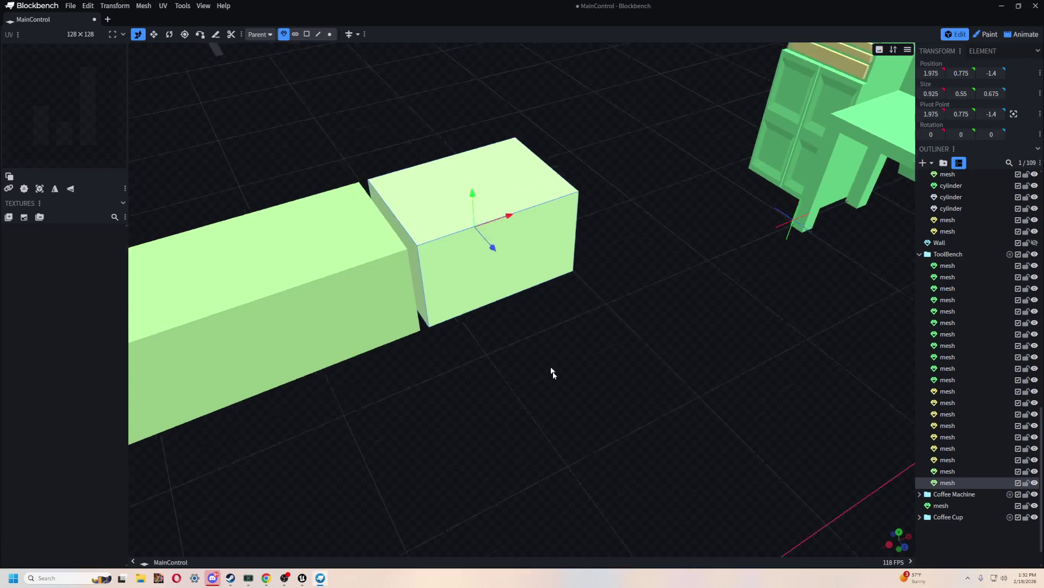
{"action": "left_click", "coordinate": [307, 33]}
{"action": "left_click", "coordinate": [534, 283]}
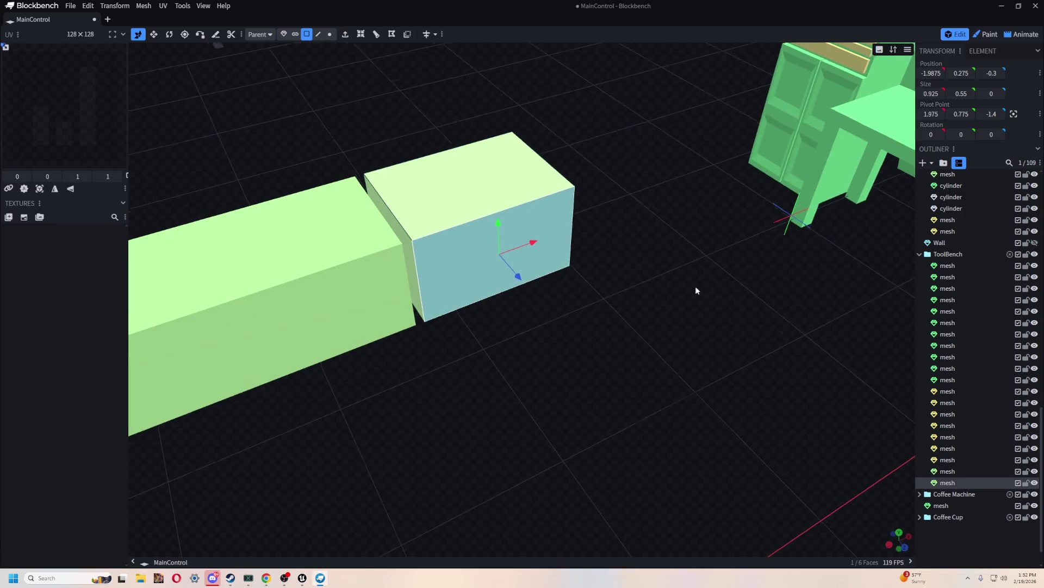
{"action": "mouse_move", "coordinate": [695, 285]}
{"action": "left_mouse_down"}
{"action": "mouse_move", "coordinate": [566, 247]}
{"action": "mouse_move", "coordinate": [776, 262]}
{"action": "mouse_move", "coordinate": [688, 349]}
{"action": "mouse_move", "coordinate": [795, 413]}
{"action": "mouse_move", "coordinate": [522, 164]}
{"action": "mouse_move", "coordinate": [316, 56]}
{"action": "left_mouse_up"}
{"action": "scroll", "coordinate": [776, 262], "scroll_direction": "down", "scroll_amount": 5}
{"action": "left_click", "coordinate": [284, 34]}
{"action": "left_click_drag", "start_coordinate": [305, 126], "coordinate": [893, 386]}
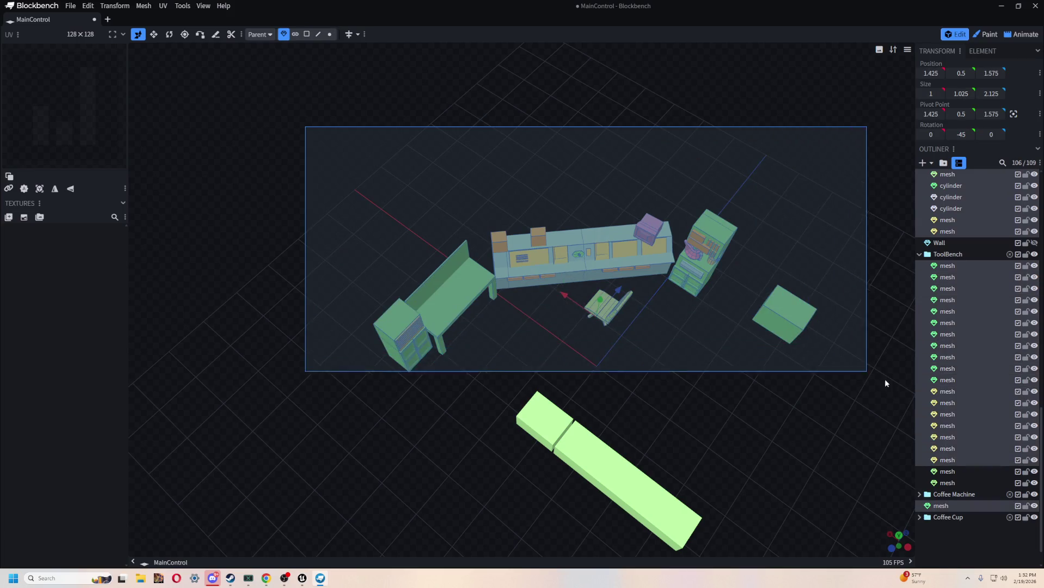
Lock the room objects, then extrude the small end box's end face with Extrude Selection.
{"action": "left_click", "coordinate": [1027, 175]}
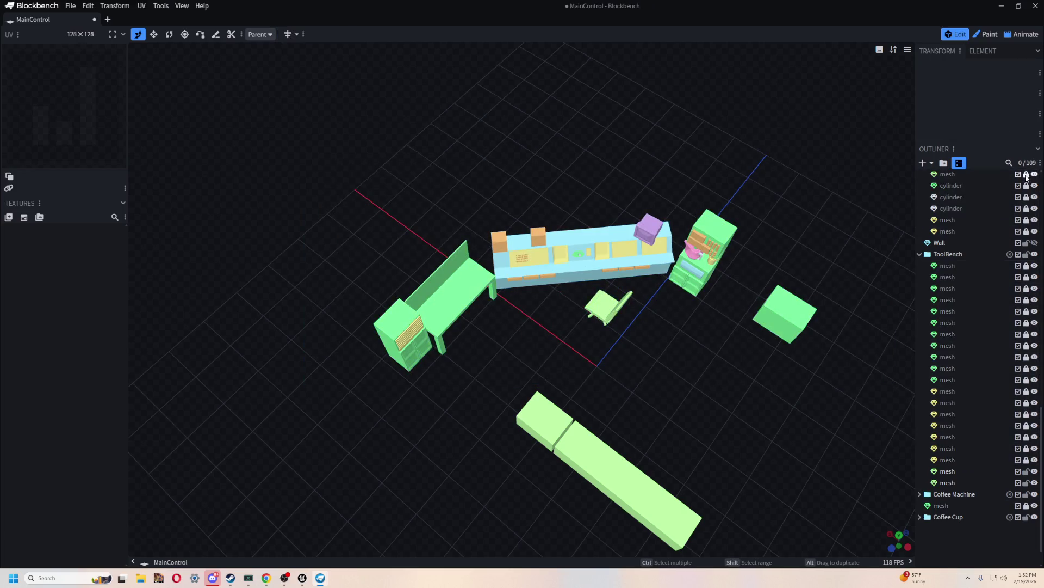
{"action": "mouse_move", "coordinate": [707, 425]}
{"action": "left_mouse_down"}
{"action": "mouse_move", "coordinate": [376, 277]}
{"action": "mouse_move", "coordinate": [521, 527]}
{"action": "left_mouse_up"}
{"action": "left_click_drag", "start_coordinate": [734, 397], "coordinate": [605, 400]}
{"action": "left_click", "coordinate": [600, 400]}
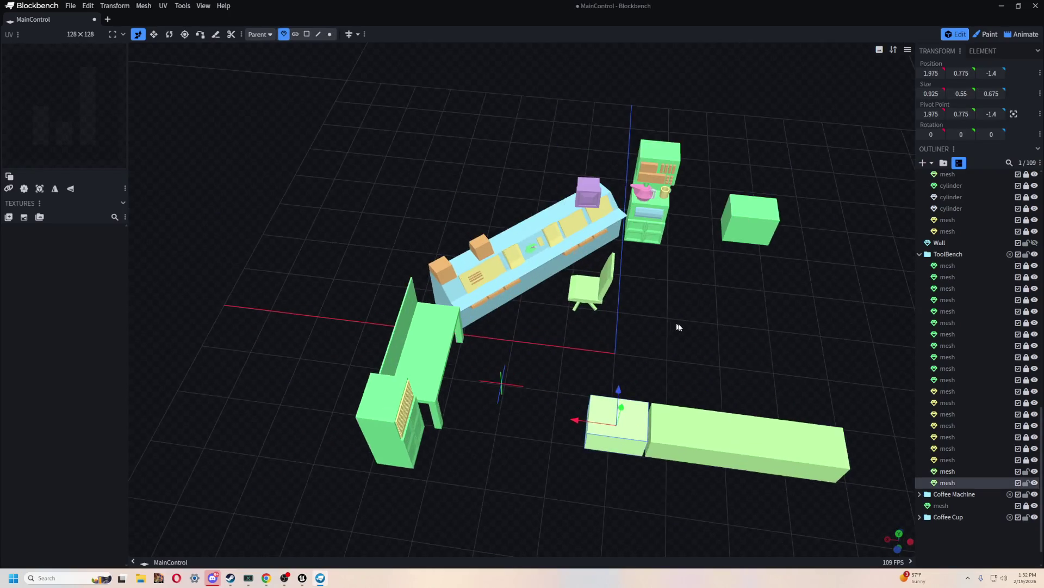
{"action": "scroll", "coordinate": [615, 290], "scroll_direction": "up", "scroll_amount": 3}
{"action": "mouse_move", "coordinate": [615, 290]}
{"action": "left_mouse_down"}
{"action": "mouse_move", "coordinate": [501, 348]}
{"action": "mouse_move", "coordinate": [571, 378]}
{"action": "mouse_move", "coordinate": [490, 365]}
{"action": "mouse_move", "coordinate": [628, 359]}
{"action": "mouse_move", "coordinate": [617, 351]}
{"action": "left_mouse_up"}
{"action": "left_click", "coordinate": [306, 33]}
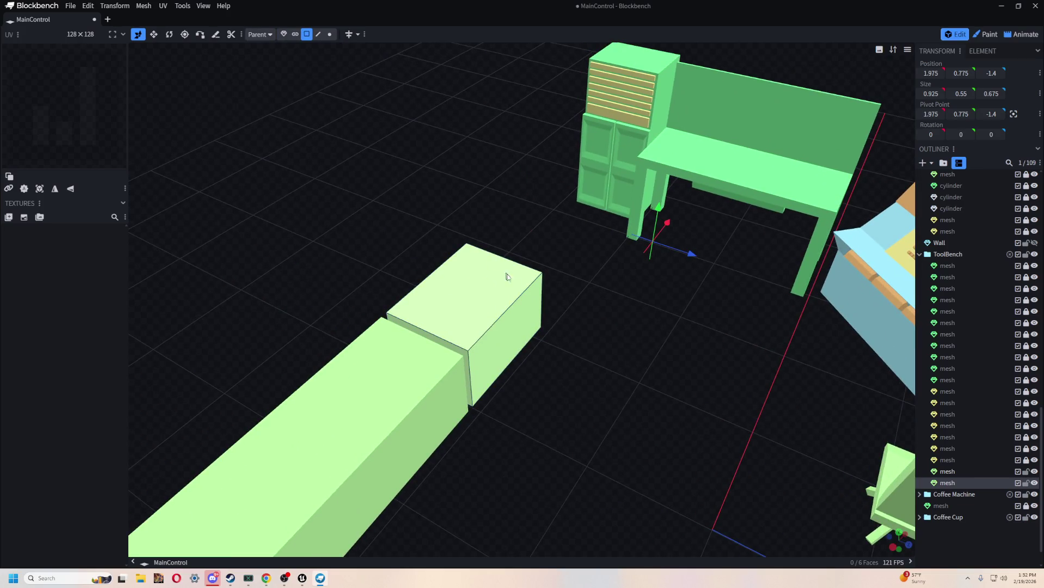
{"action": "left_click", "coordinate": [507, 352]}
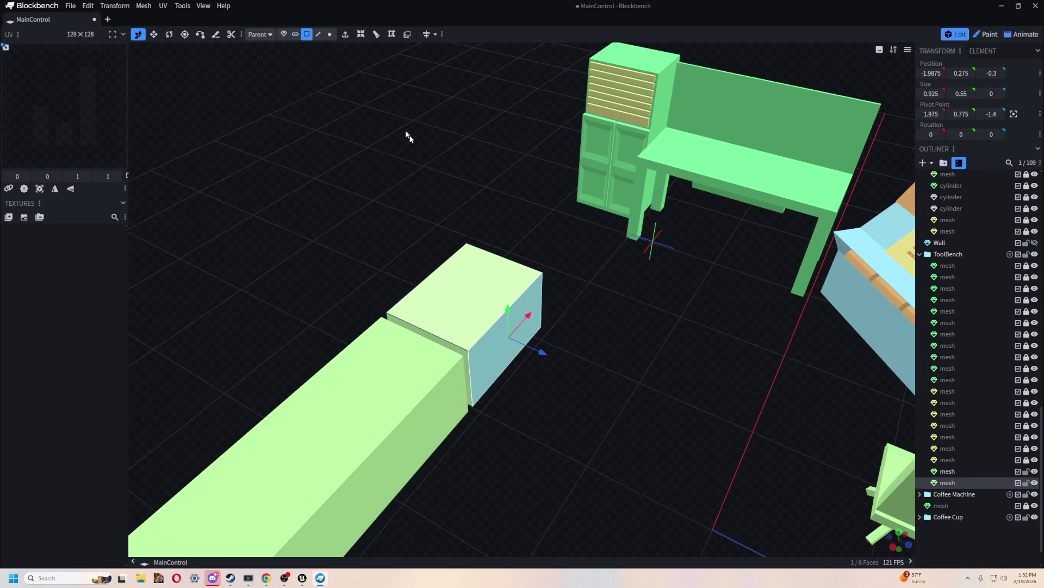
{"action": "left_click", "coordinate": [349, 35]}
Extrude the front face a second time and slide the three-section block back along Z against the bar.
{"action": "mouse_move", "coordinate": [490, 367]}
{"action": "left_mouse_down"}
{"action": "mouse_move", "coordinate": [487, 408]}
{"action": "mouse_move", "coordinate": [388, 156]}
{"action": "left_mouse_up"}
{"action": "left_click", "coordinate": [486, 409]}
{"action": "left_click", "coordinate": [349, 35]}
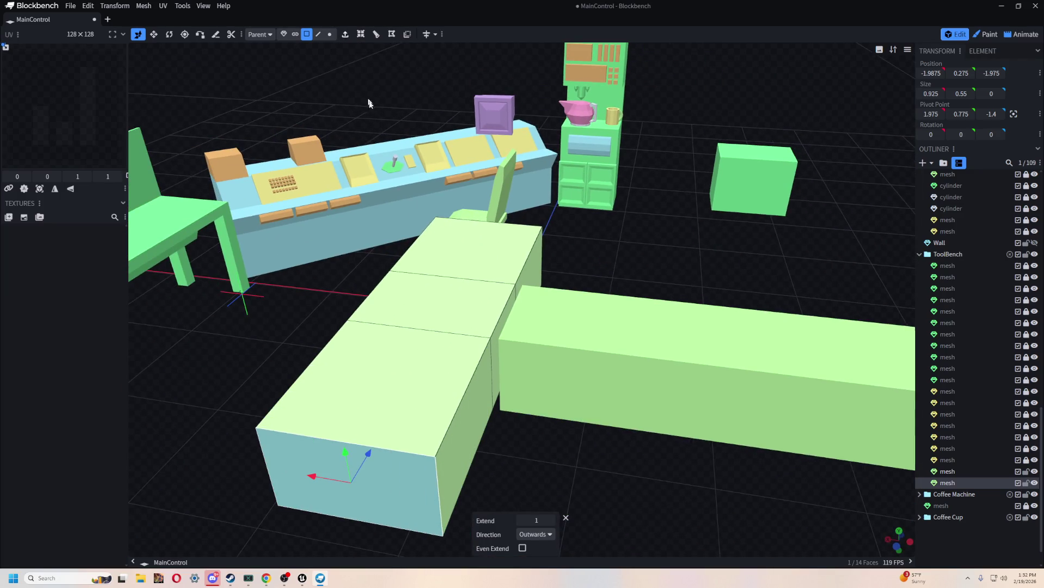
{"action": "left_click", "coordinate": [567, 520]}
{"action": "mouse_move", "coordinate": [568, 520]}
{"action": "left_mouse_down"}
{"action": "mouse_move", "coordinate": [512, 411]}
{"action": "mouse_move", "coordinate": [716, 373]}
{"action": "left_mouse_up"}
{"action": "left_click_drag", "start_coordinate": [658, 351], "coordinate": [620, 322]}
{"action": "mouse_move", "coordinate": [169, 269]}
{"action": "left_mouse_down"}
{"action": "mouse_move", "coordinate": [294, 230]}
{"action": "mouse_move", "coordinate": [286, 322]}
{"action": "mouse_move", "coordinate": [328, 392]}
{"action": "mouse_move", "coordinate": [351, 355]}
{"action": "left_mouse_up"}
{"action": "left_click", "coordinate": [327, 391]}
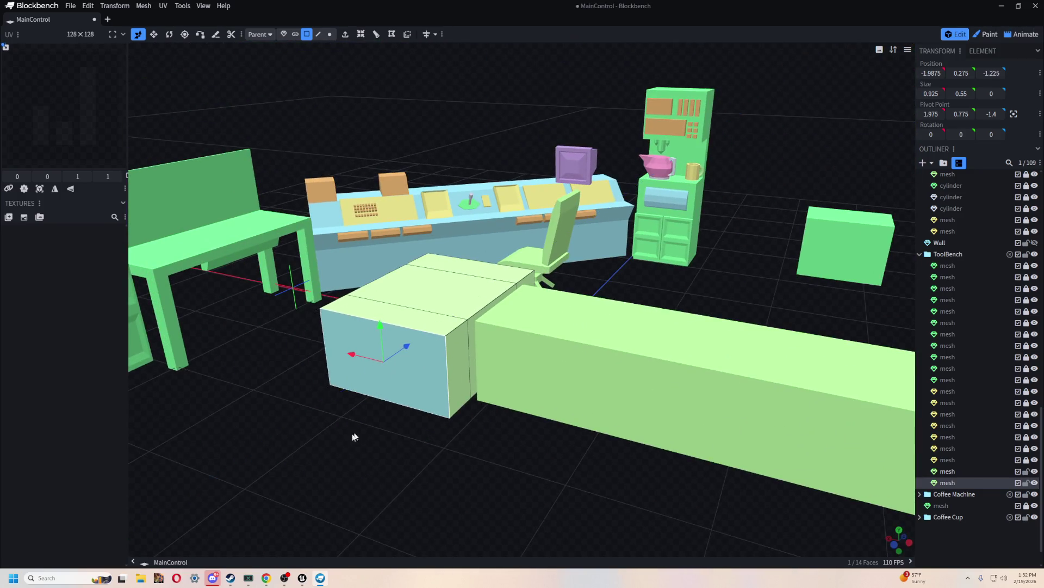
{"action": "mouse_move", "coordinate": [353, 437]}
{"action": "left_mouse_down"}
{"action": "mouse_move", "coordinate": [475, 459]}
{"action": "mouse_move", "coordinate": [471, 472]}
{"action": "left_mouse_up"}
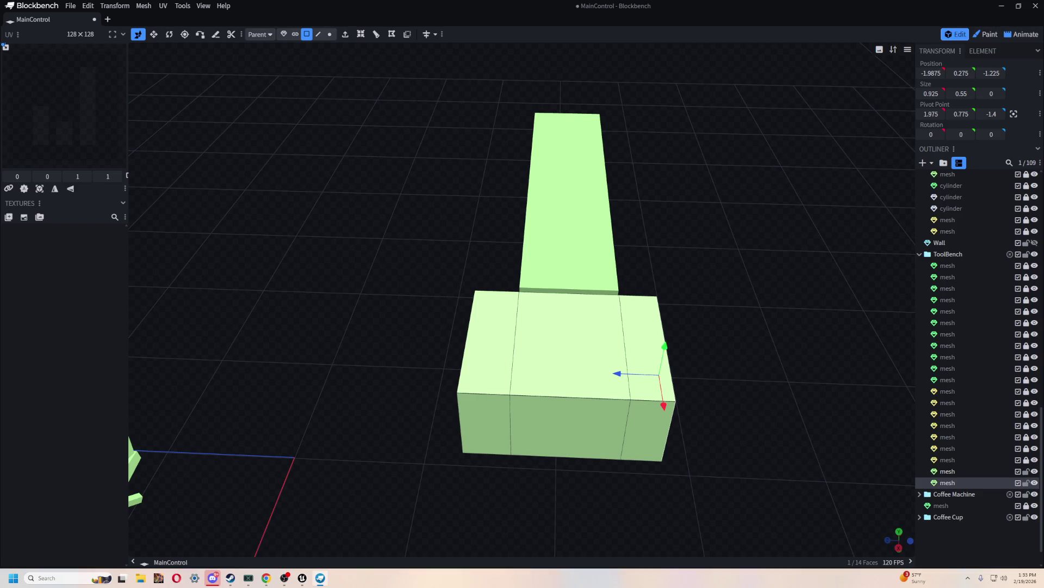
{"action": "left_click_drag", "start_coordinate": [833, 296], "coordinate": [497, 373]}
{"action": "left_click", "coordinate": [496, 373]}
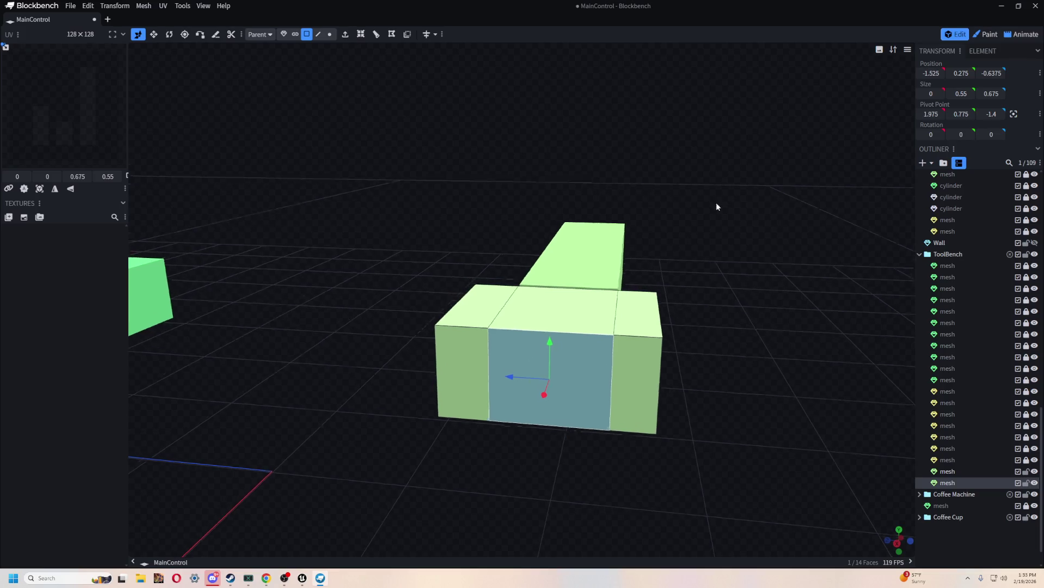
{"action": "left_click_drag", "start_coordinate": [715, 205], "coordinate": [720, 247]}
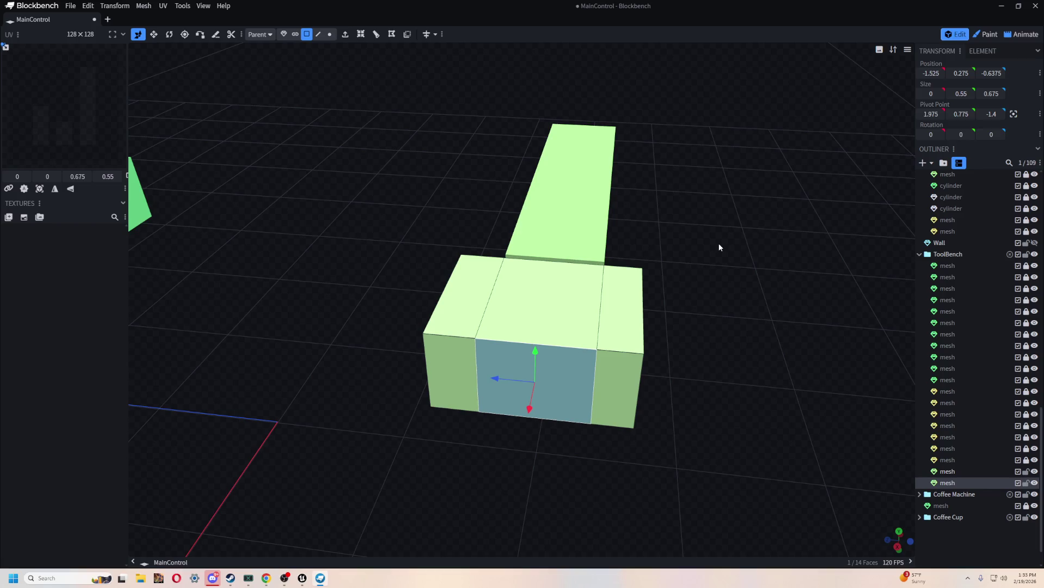
{"action": "mouse_move", "coordinate": [719, 247]}
{"action": "left_mouse_down"}
{"action": "mouse_move", "coordinate": [731, 395]}
{"action": "mouse_move", "coordinate": [750, 410]}
{"action": "mouse_move", "coordinate": [760, 375]}
{"action": "left_mouse_up"}
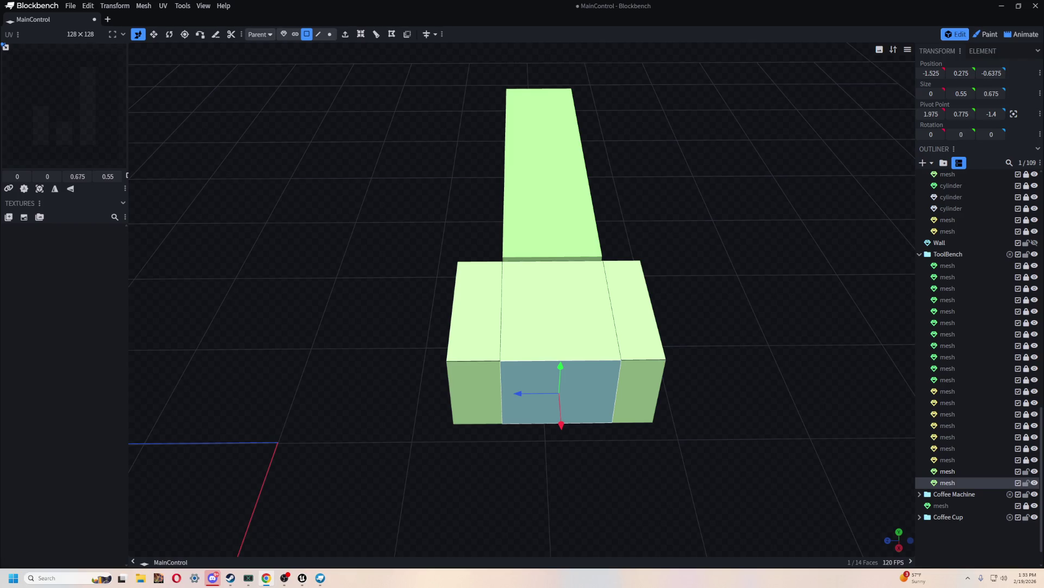
After abandoning the file picker, add the wrench photo as a Reference Image from Clipboard to this project.
{"action": "right_click", "coordinate": [303, 159]}
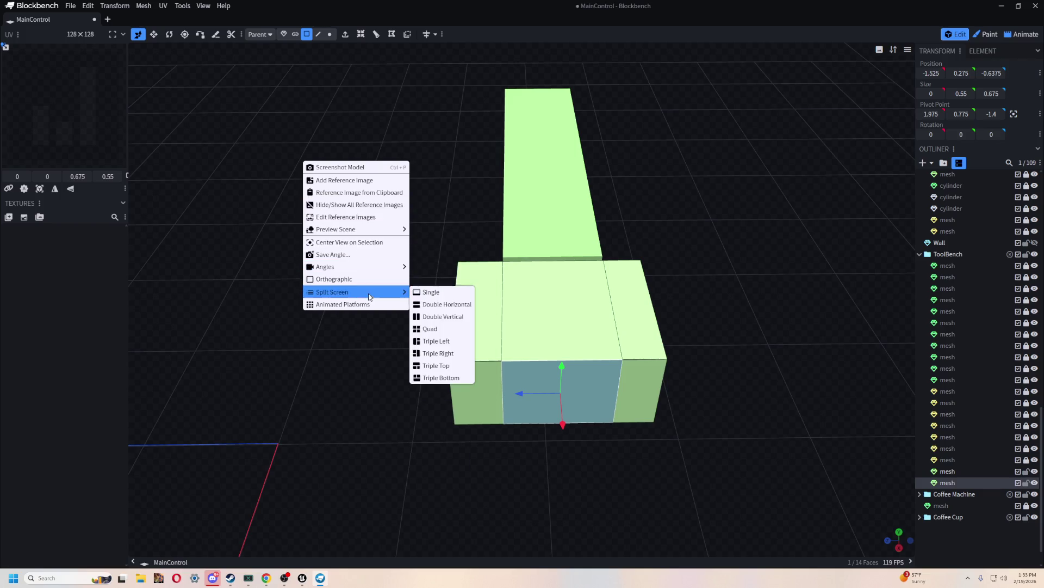
{"action": "left_click", "coordinate": [381, 182]}
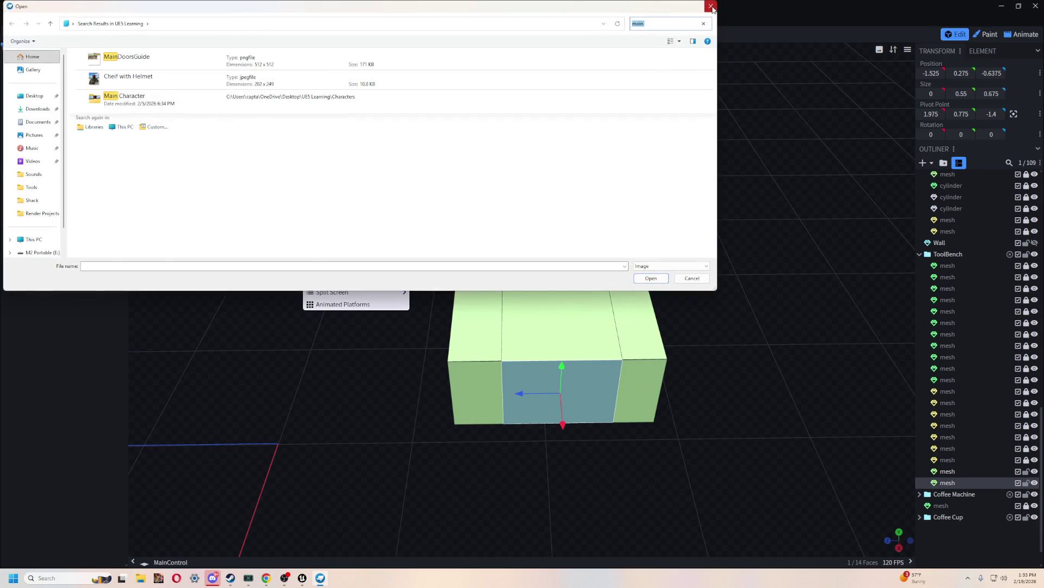
{"action": "left_click", "coordinate": [712, 7]}
{"action": "right_click", "coordinate": [320, 197]}
{"action": "left_click", "coordinate": [367, 200]}
{"action": "right_click", "coordinate": [710, 294]}
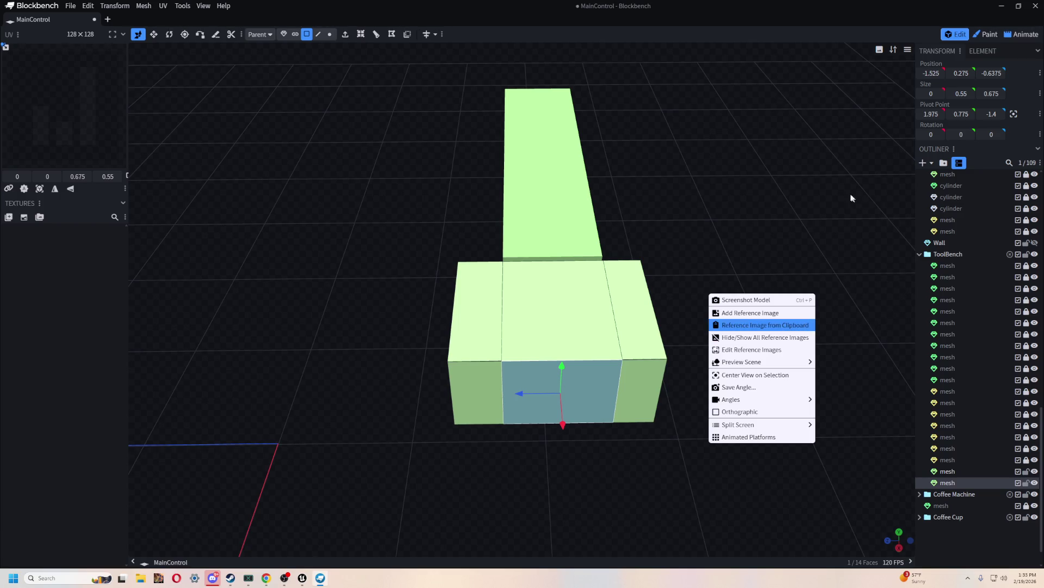
{"action": "key", "text": "Return"}
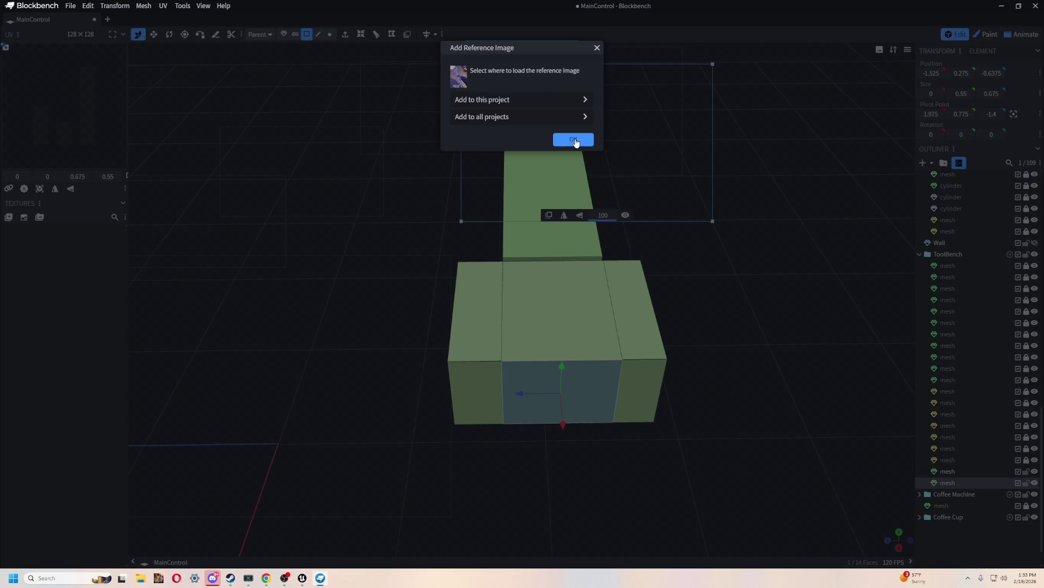
{"action": "left_click", "coordinate": [575, 141]}
Drag the reference photo to the viewport's upper right and select the head's left face.
{"action": "mouse_move", "coordinate": [669, 285]}
{"action": "left_mouse_down"}
{"action": "mouse_move", "coordinate": [848, 144]}
{"action": "mouse_move", "coordinate": [855, 123]}
{"action": "left_mouse_up"}
{"action": "left_click", "coordinate": [730, 357]}
{"action": "mouse_move", "coordinate": [730, 357]}
{"action": "left_mouse_down"}
{"action": "mouse_move", "coordinate": [819, 343]}
{"action": "mouse_move", "coordinate": [672, 354]}
{"action": "mouse_move", "coordinate": [678, 394]}
{"action": "mouse_move", "coordinate": [466, 413]}
{"action": "mouse_move", "coordinate": [610, 419]}
{"action": "mouse_move", "coordinate": [590, 439]}
{"action": "mouse_move", "coordinate": [601, 433]}
{"action": "left_mouse_up"}
{"action": "scroll", "coordinate": [597, 430], "scroll_direction": "up", "scroll_amount": 5}
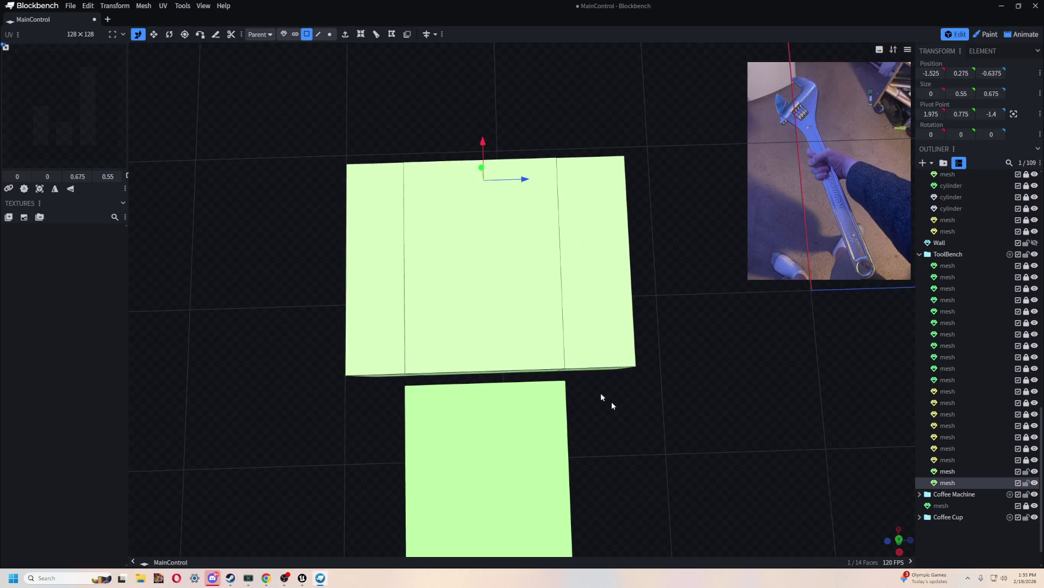
{"action": "left_click", "coordinate": [363, 300]}
{"action": "mouse_move", "coordinate": [286, 373]}
{"action": "left_mouse_down"}
{"action": "mouse_move", "coordinate": [296, 360]}
{"action": "mouse_move", "coordinate": [645, 419]}
{"action": "mouse_move", "coordinate": [590, 377]}
{"action": "mouse_move", "coordinate": [647, 352]}
{"action": "left_mouse_up"}
Pull the head's vertical edge inward along depth and merge the overlapping vertices via Auto Fix.
{"action": "left_click", "coordinate": [646, 351]}
{"action": "scroll", "coordinate": [766, 352], "scroll_direction": "down", "scroll_amount": 3}
{"action": "mouse_move", "coordinate": [797, 354]}
{"action": "left_mouse_down"}
{"action": "mouse_move", "coordinate": [821, 361]}
{"action": "mouse_move", "coordinate": [614, 434]}
{"action": "mouse_move", "coordinate": [572, 406]}
{"action": "mouse_move", "coordinate": [482, 386]}
{"action": "mouse_move", "coordinate": [589, 369]}
{"action": "mouse_move", "coordinate": [513, 422]}
{"action": "mouse_move", "coordinate": [369, 439]}
{"action": "left_mouse_up"}
{"action": "right_click_drag", "start_coordinate": [445, 494], "coordinate": [525, 448]}
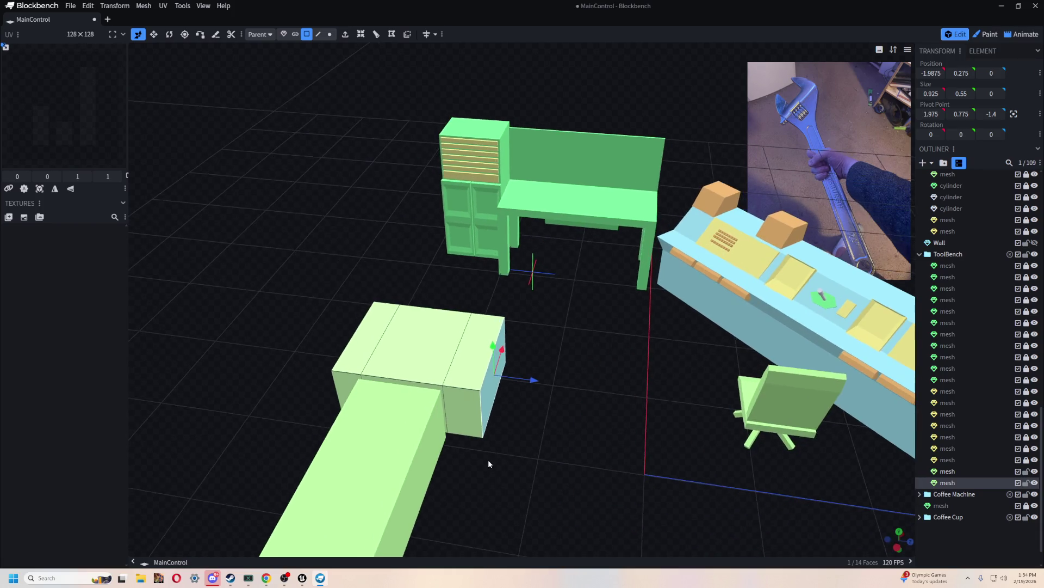
{"action": "left_click", "coordinate": [318, 33]}
{"action": "left_click", "coordinate": [484, 420]}
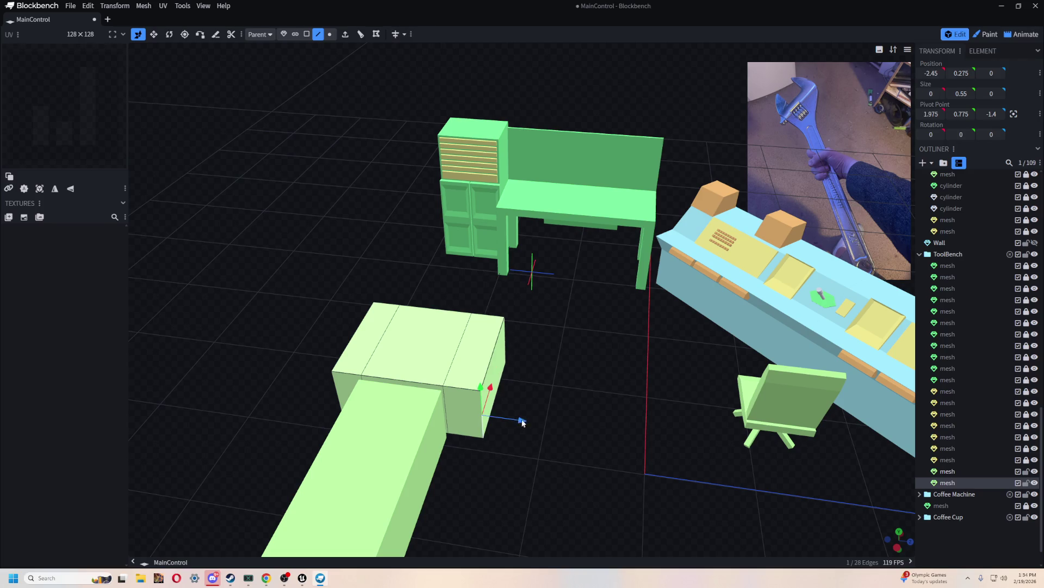
{"action": "mouse_move", "coordinate": [522, 422]}
{"action": "left_mouse_down"}
{"action": "mouse_move", "coordinate": [484, 419]}
{"action": "mouse_move", "coordinate": [557, 438]}
{"action": "mouse_move", "coordinate": [550, 445]}
{"action": "mouse_move", "coordinate": [579, 479]}
{"action": "mouse_move", "coordinate": [364, 377]}
{"action": "mouse_move", "coordinate": [504, 404]}
{"action": "mouse_move", "coordinate": [474, 457]}
{"action": "left_mouse_up"}
{"action": "left_click", "coordinate": [522, 121]}
{"action": "left_click", "coordinate": [571, 145]}
Collapse a second head edge to finish the slanted wedge and merge its duplicated vertices.
{"action": "left_click", "coordinate": [503, 404]}
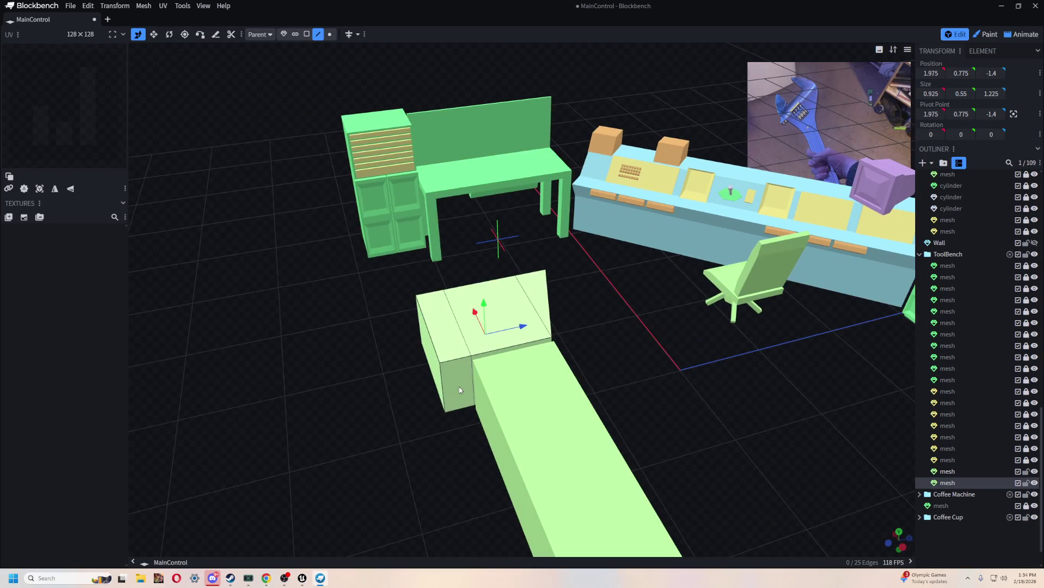
{"action": "left_click", "coordinate": [442, 384]}
{"action": "left_click_drag", "start_coordinate": [502, 377], "coordinate": [508, 369]}
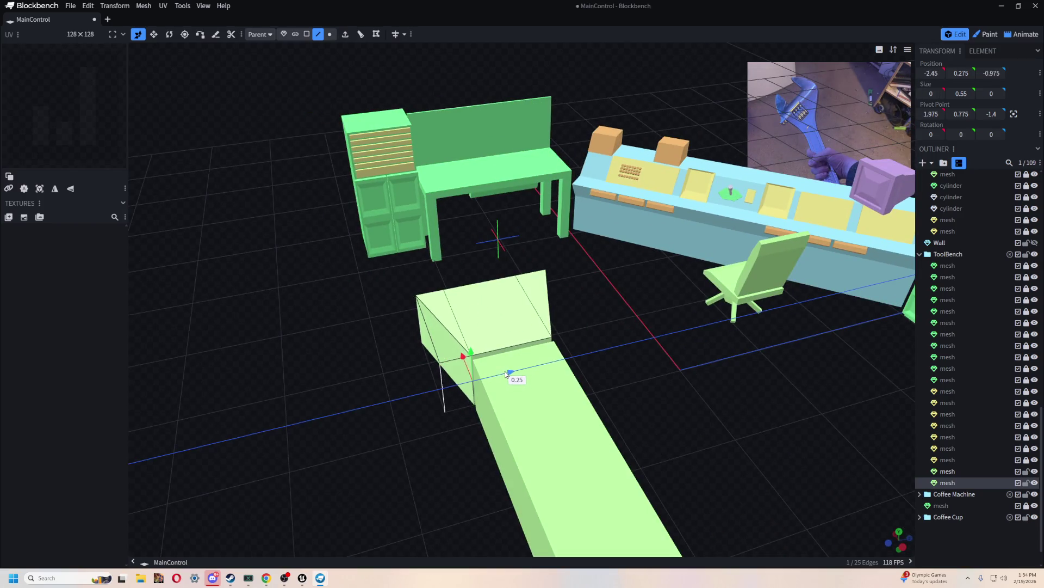
{"action": "left_click", "coordinate": [477, 98]}
{"action": "mouse_move", "coordinate": [699, 403]}
{"action": "left_mouse_down"}
{"action": "mouse_move", "coordinate": [689, 401]}
{"action": "mouse_move", "coordinate": [679, 427]}
{"action": "mouse_move", "coordinate": [591, 440]}
{"action": "mouse_move", "coordinate": [555, 424]}
{"action": "left_mouse_up"}
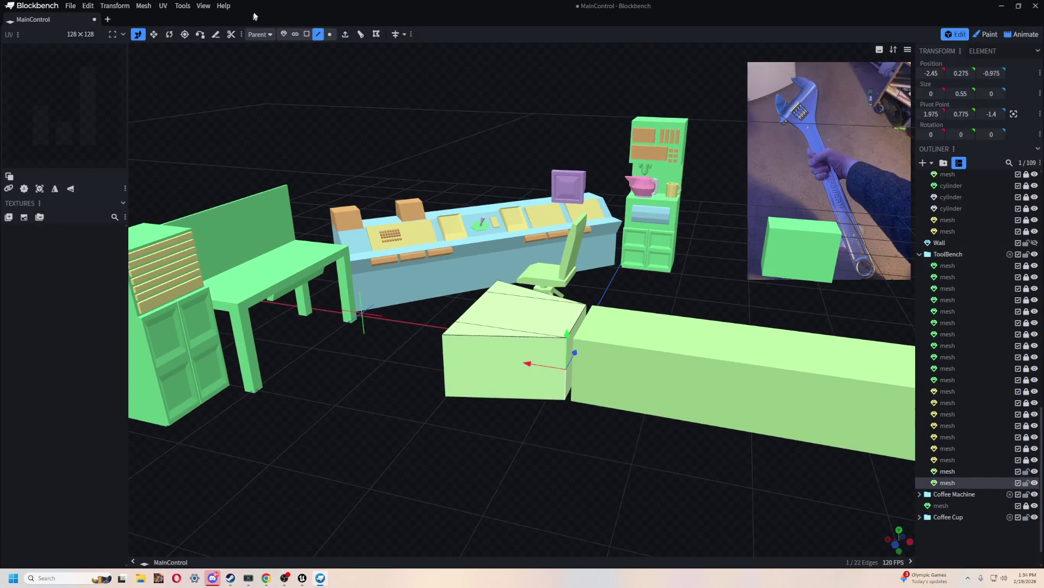
Extrude the head's front face and nudge it back and sideways to flare the head outward.
{"action": "left_click", "coordinate": [308, 34]}
{"action": "left_click", "coordinate": [510, 364]}
{"action": "left_click_drag", "start_coordinate": [565, 463], "coordinate": [400, 85]}
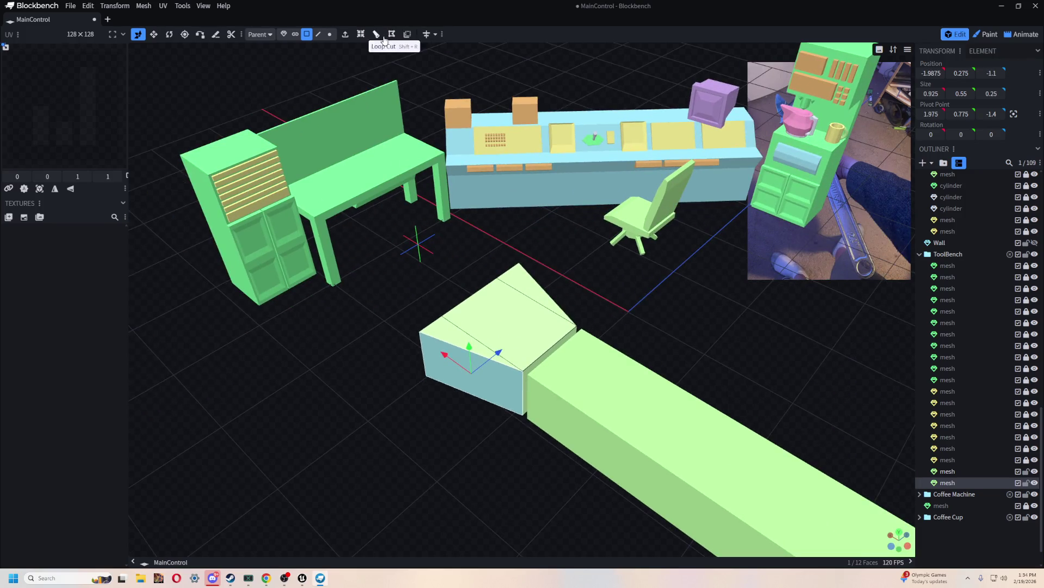
{"action": "left_click", "coordinate": [345, 34]}
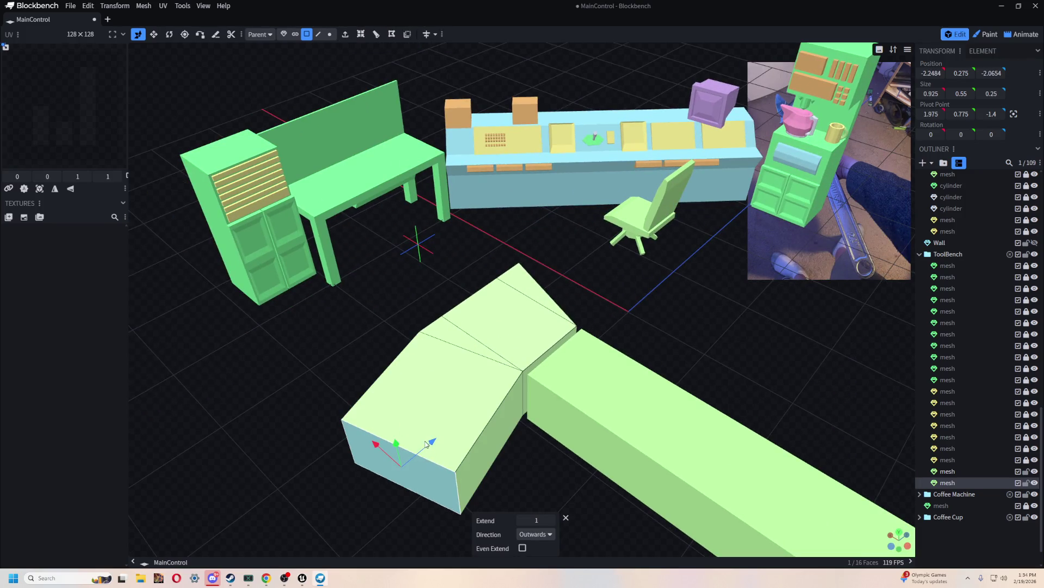
{"action": "mouse_move", "coordinate": [428, 443]}
{"action": "left_mouse_down"}
{"action": "mouse_move", "coordinate": [427, 369]}
{"action": "mouse_move", "coordinate": [412, 366]}
{"action": "mouse_move", "coordinate": [369, 439]}
{"action": "left_mouse_up"}
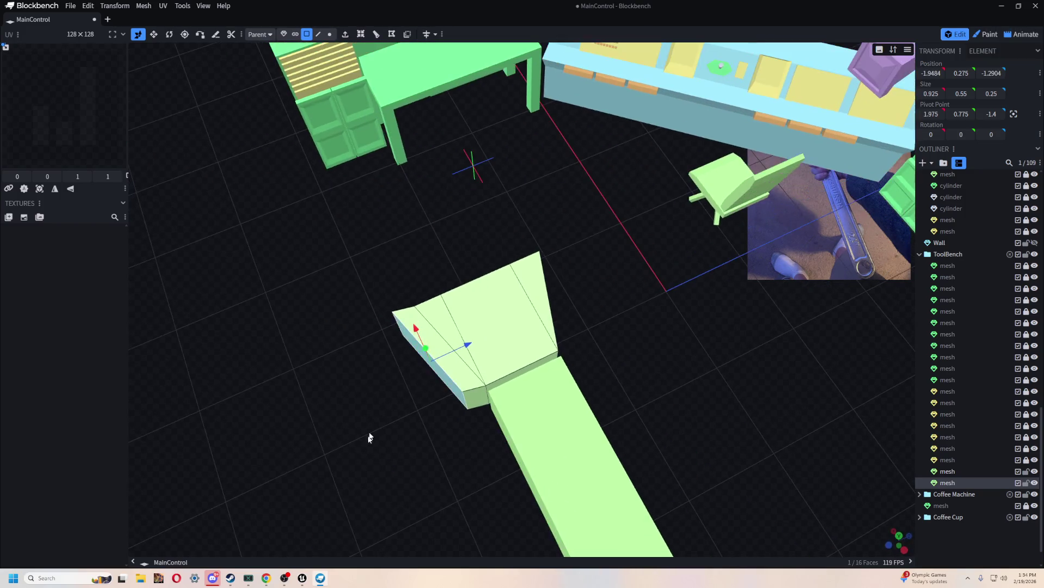
{"action": "left_click_drag", "start_coordinate": [414, 335], "coordinate": [415, 326]}
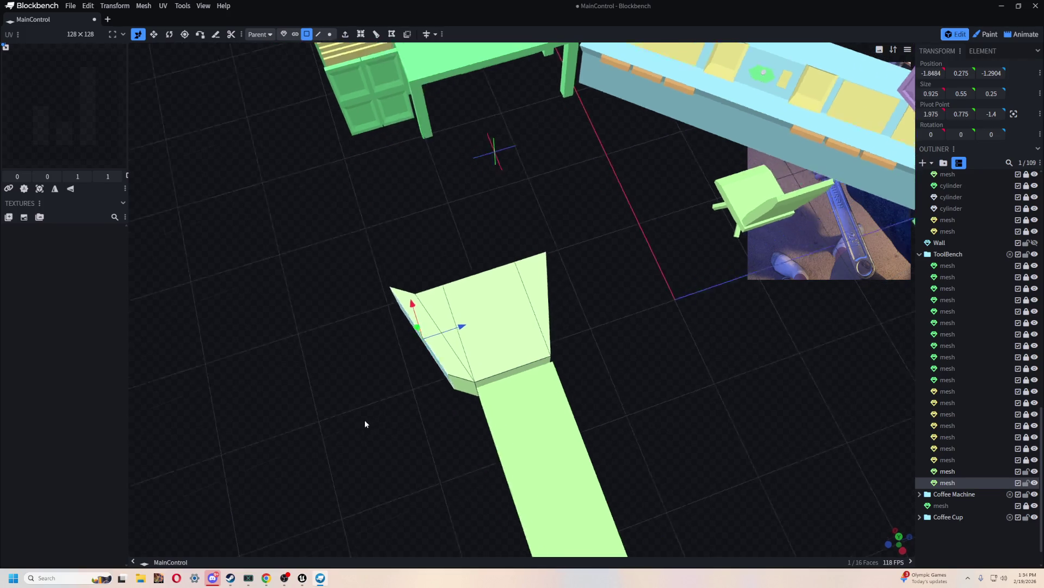
{"action": "left_click_drag", "start_coordinate": [364, 419], "coordinate": [412, 302]}
{"action": "left_click_drag", "start_coordinate": [462, 324], "coordinate": [462, 335]}
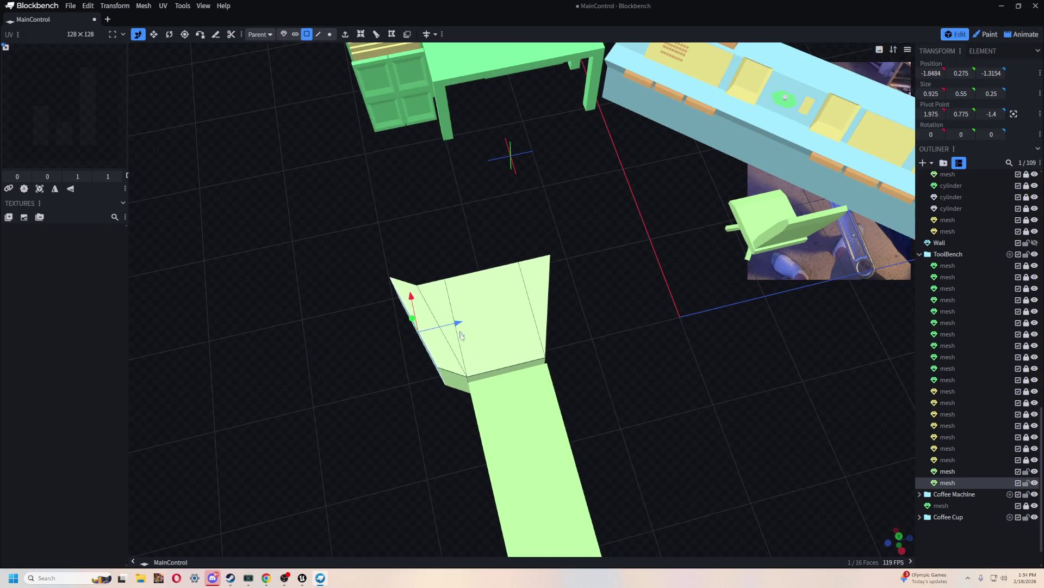
{"action": "mouse_move", "coordinate": [545, 360]}
{"action": "left_mouse_down"}
{"action": "mouse_move", "coordinate": [535, 328]}
{"action": "mouse_move", "coordinate": [596, 432]}
{"action": "mouse_move", "coordinate": [648, 427]}
{"action": "mouse_move", "coordinate": [443, 427]}
{"action": "mouse_move", "coordinate": [548, 464]}
{"action": "mouse_move", "coordinate": [511, 397]}
{"action": "left_mouse_up"}
Extrude the head's lower front face into an angled jaw block.
{"action": "left_click", "coordinate": [533, 328]}
{"action": "left_click", "coordinate": [510, 396]}
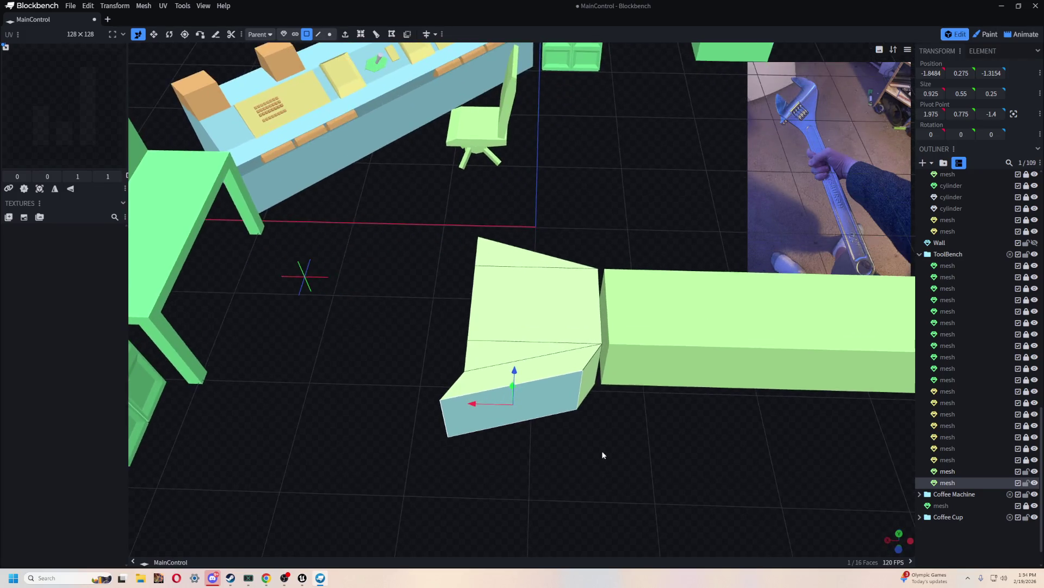
{"action": "left_click", "coordinate": [346, 34]}
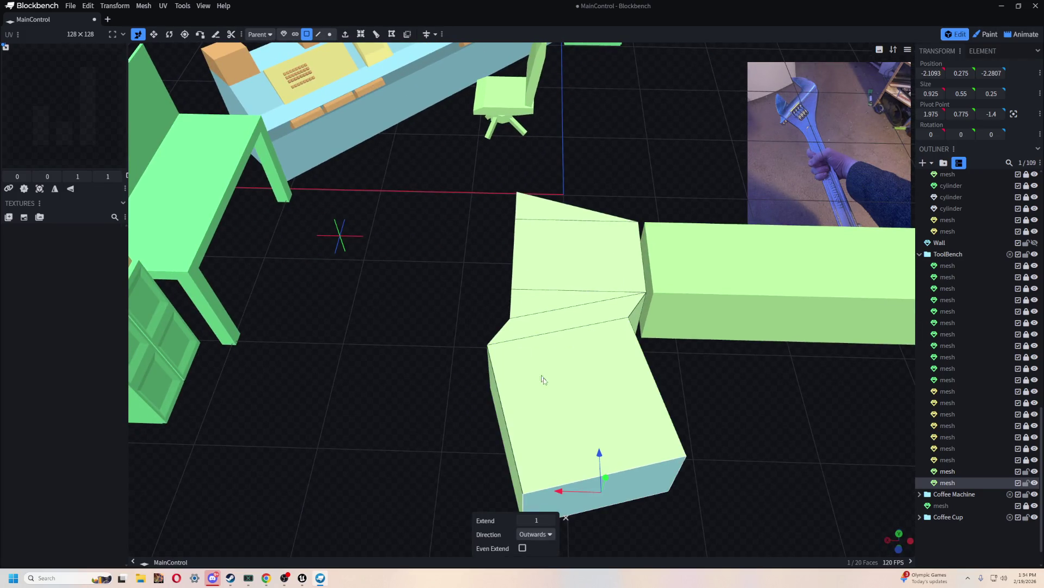